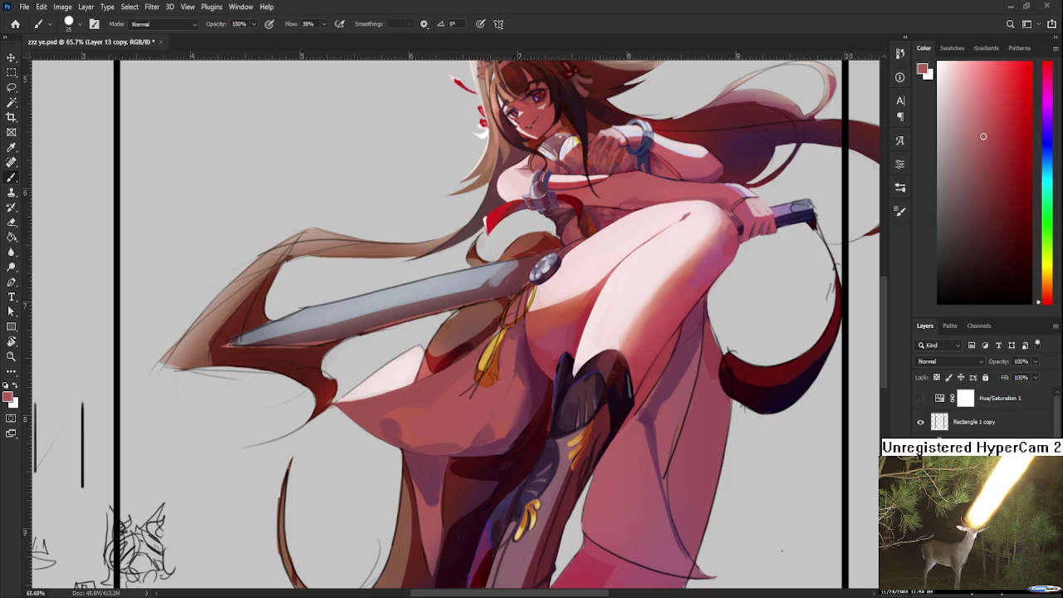
# Step: Tilt the view counter-clockwise and paint a brighter, wider highlight beside the sword blade
pyautogui.scroll(-2, 731, 447)
pyautogui.scroll(-2, 723, 436)
pyautogui.scroll(-2, 715, 428)
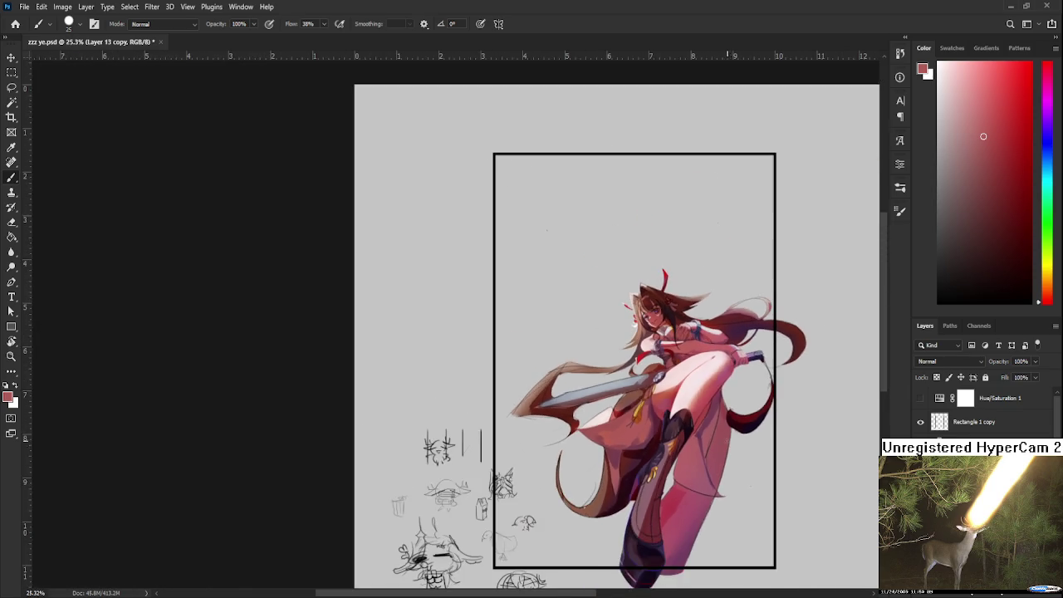
pyautogui.scroll(3, 705, 415)
pyautogui.scroll(1, 705, 415)
pyautogui.scroll(1, 598, 374)
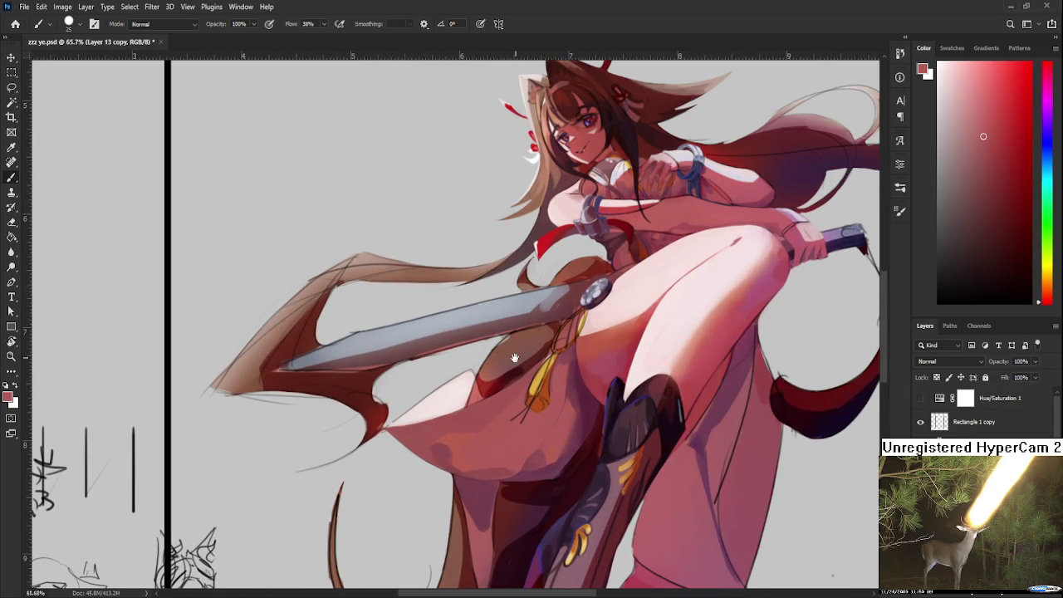
pyautogui.moveTo(513, 346); pyautogui.dragTo(487, 366)
pyautogui.scroll(-3, 480, 369)
pyautogui.hscroll(-2, 486, 379)
pyautogui.scroll(2, 465, 380)
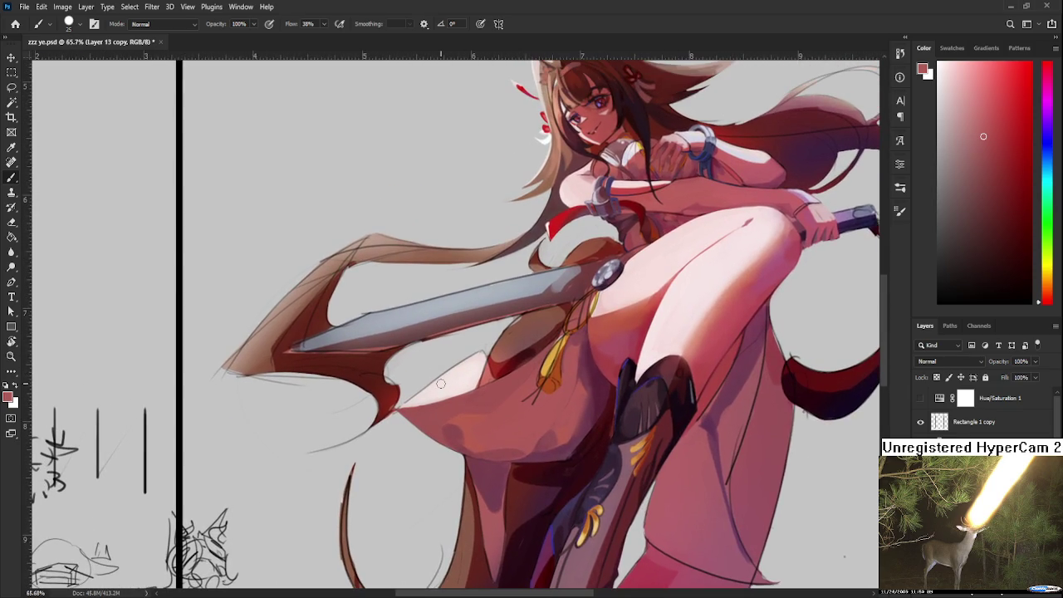
pyautogui.press('x')
pyautogui.moveTo(453, 379); pyautogui.dragTo(485, 362)
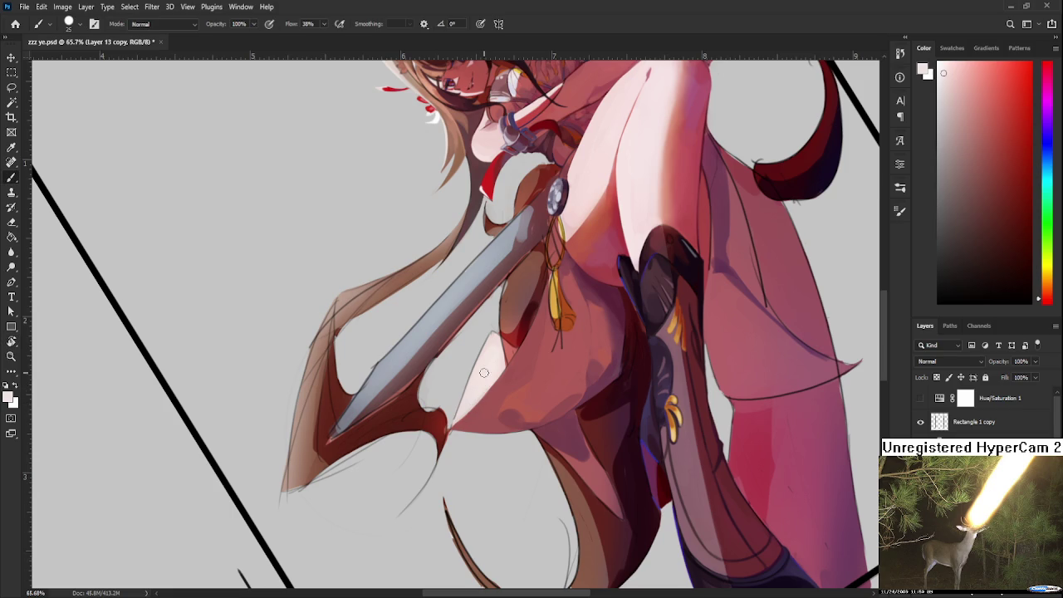
pyautogui.moveTo(488, 337); pyautogui.dragTo(449, 428)
# Step: Sample the pale highlight pink and try a light stroke along the pale triangle, then undo it
pyautogui.keyDown('alt'); pyautogui.click(488, 392); pyautogui.keyUp('alt')
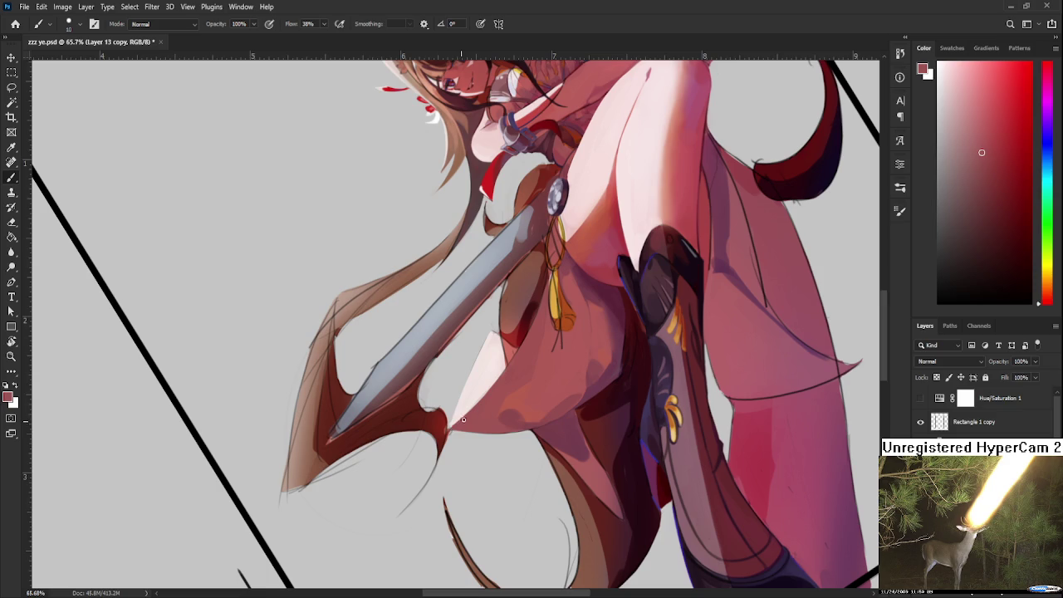
pyautogui.keyDown('alt'); pyautogui.click(470, 405); pyautogui.keyUp('alt')
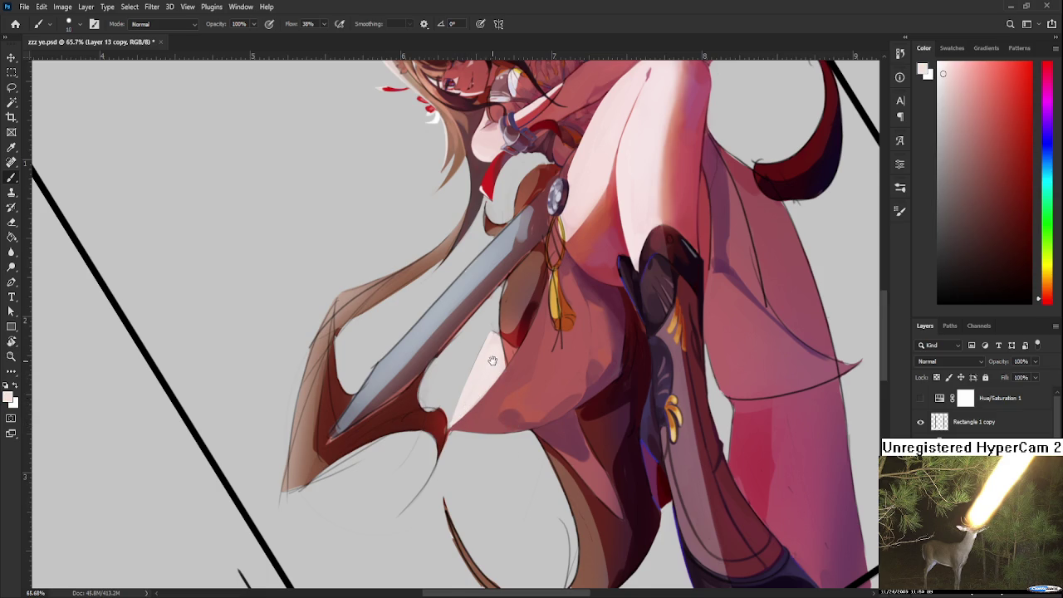
pyautogui.scroll(1, 490, 373)
pyautogui.keyDown('alt'); pyautogui.click(491, 362); pyautogui.keyUp('alt')
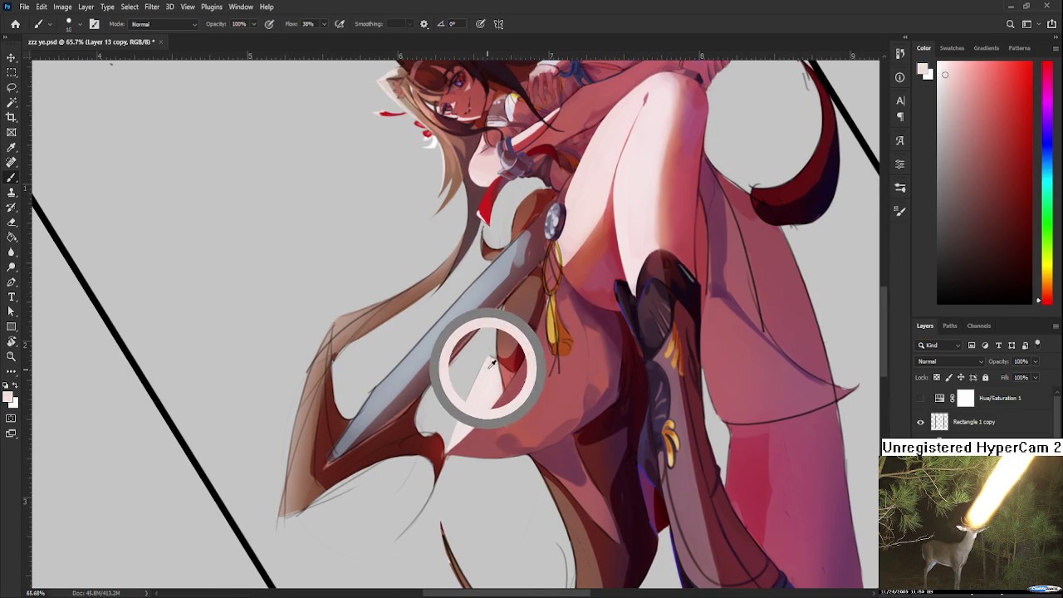
pyautogui.keyDown('alt'); pyautogui.click(490, 359); pyautogui.keyUp('alt')
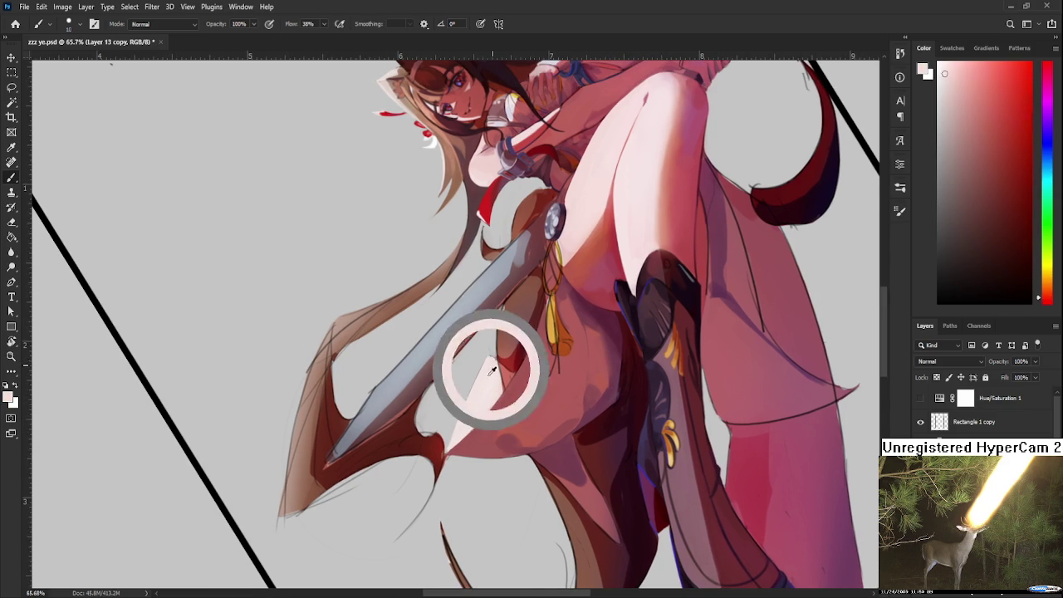
pyautogui.moveTo(478, 369); pyautogui.dragTo(450, 448)
pyautogui.hotkey('ctrl', 'z')
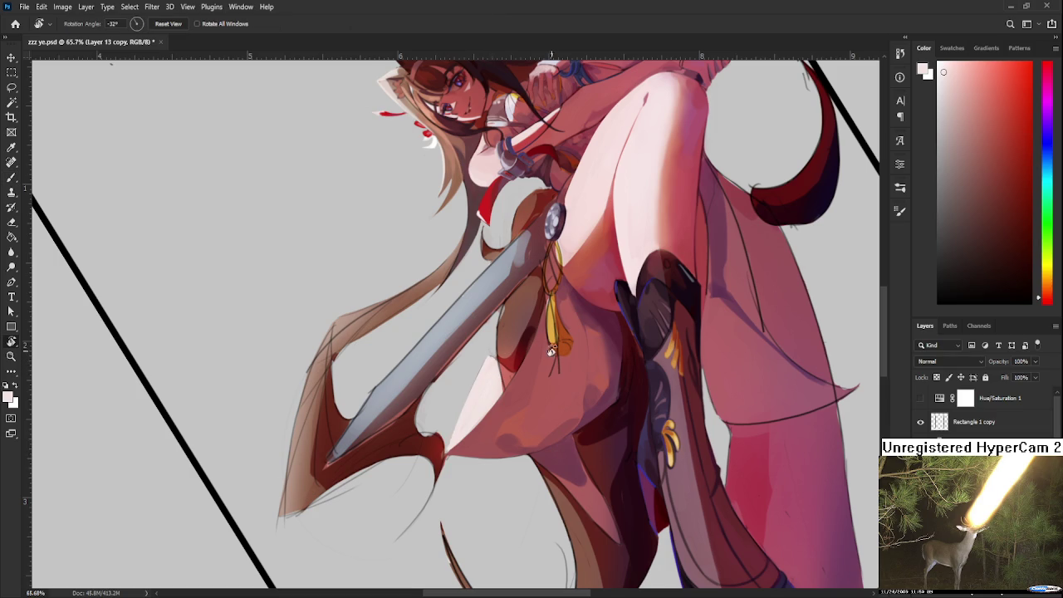
# Step: With the figure upright, paint pale pink strokes refining the skirt fold's edge
pyautogui.moveTo(492, 360); pyautogui.dragTo(461, 404)
pyautogui.keyDown('alt'); pyautogui.click(461, 404); pyautogui.keyUp('alt')
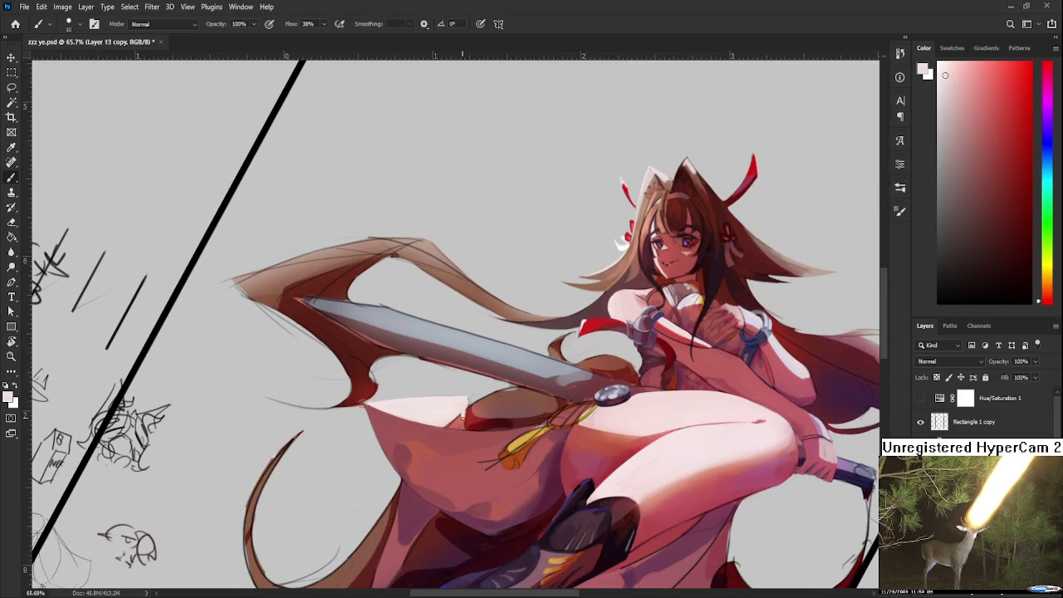
pyautogui.moveTo(464, 421)
pyautogui.mouseDown()
pyautogui.moveTo(465, 403)
pyautogui.moveTo(441, 423)
pyautogui.moveTo(455, 426)
pyautogui.mouseUp()
pyautogui.keyDown('alt'); pyautogui.click(440, 431); pyautogui.keyUp('alt')
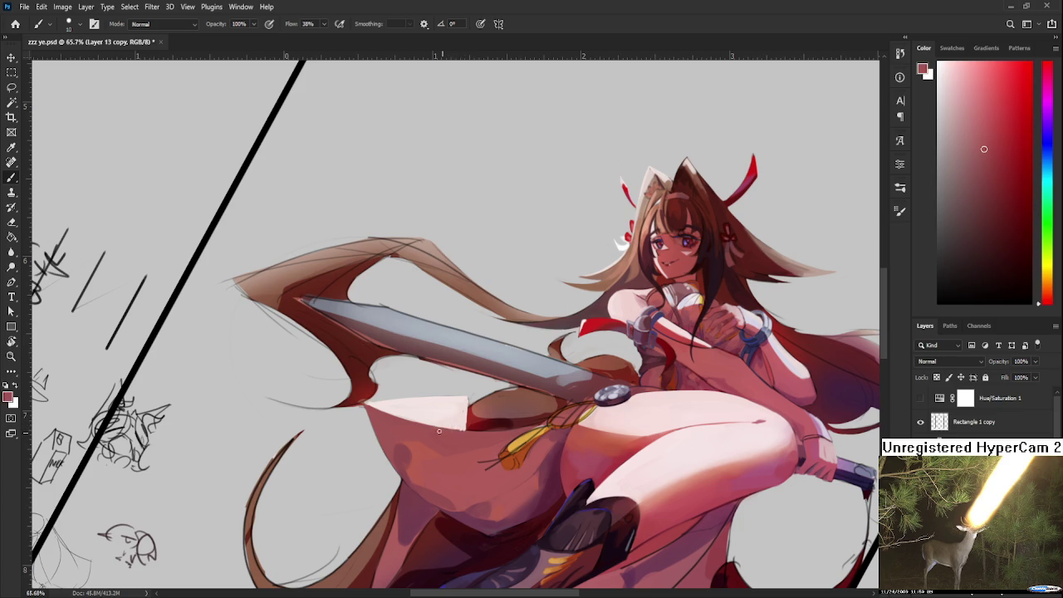
pyautogui.keyDown('alt'); pyautogui.click(470, 415); pyautogui.keyUp('alt')
pyautogui.keyDown('alt'); pyautogui.click(466, 411); pyautogui.keyUp('alt')
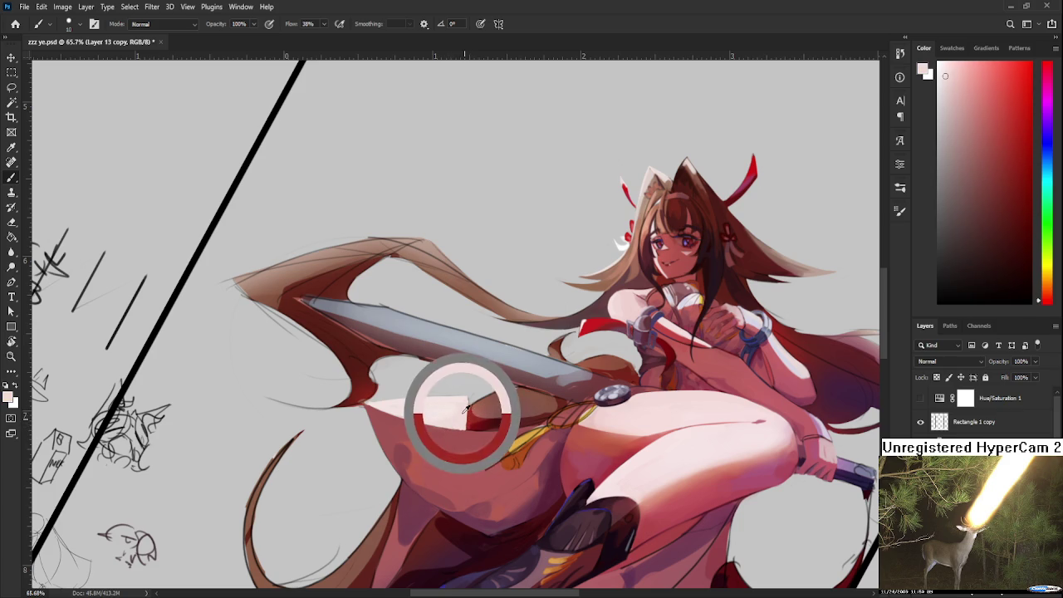
pyautogui.moveTo(465, 400); pyautogui.dragTo(466, 427)
pyautogui.moveTo(465, 410)
pyautogui.mouseDown()
pyautogui.moveTo(467, 433)
pyautogui.moveTo(467, 398)
pyautogui.moveTo(564, 409)
pyautogui.mouseUp()
pyautogui.scroll(-2, 467, 400)
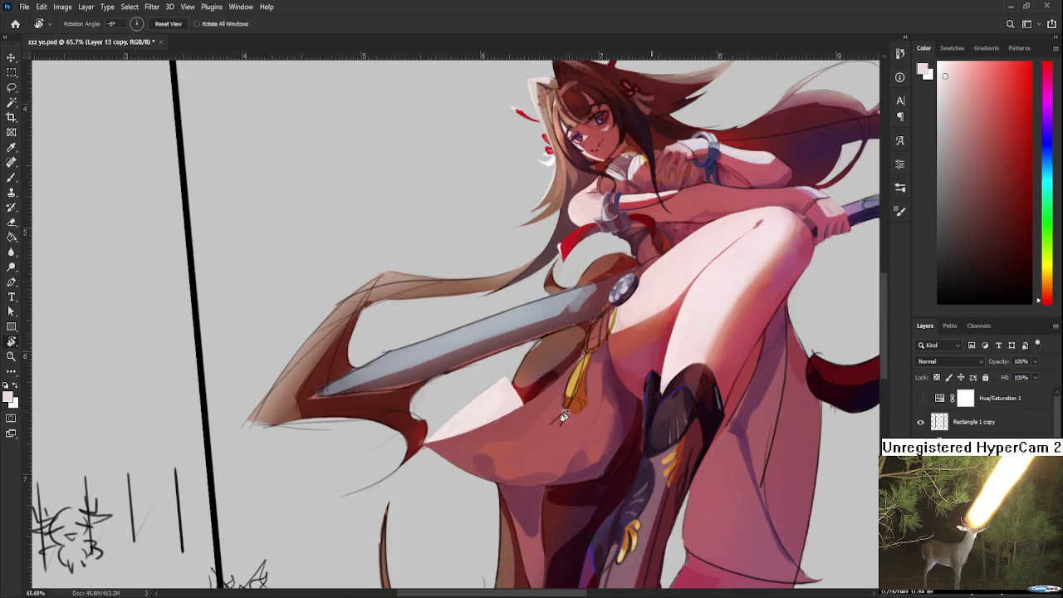
pyautogui.scroll(-2, 564, 409)
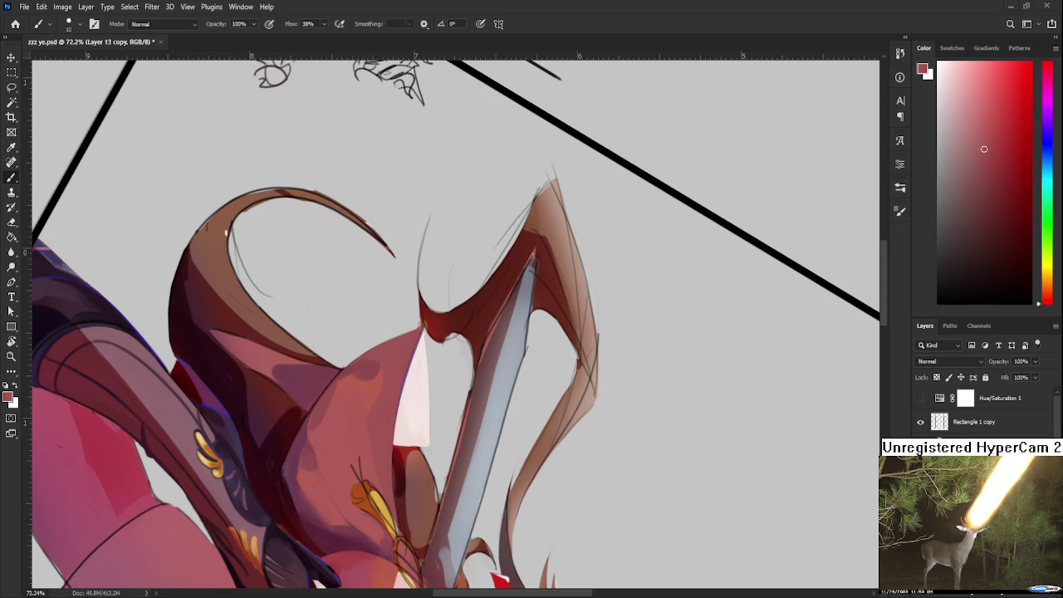
# Step: Sample the light highlight tone and widen the white skirt highlight with light strokes
pyautogui.scroll(2, 425, 398)
pyautogui.keyDown('alt'); pyautogui.click(419, 448); pyautogui.keyUp('alt')
pyautogui.keyDown('alt'); pyautogui.click(422, 417); pyautogui.keyUp('alt')
pyautogui.moveTo(429, 369); pyautogui.dragTo(430, 414)
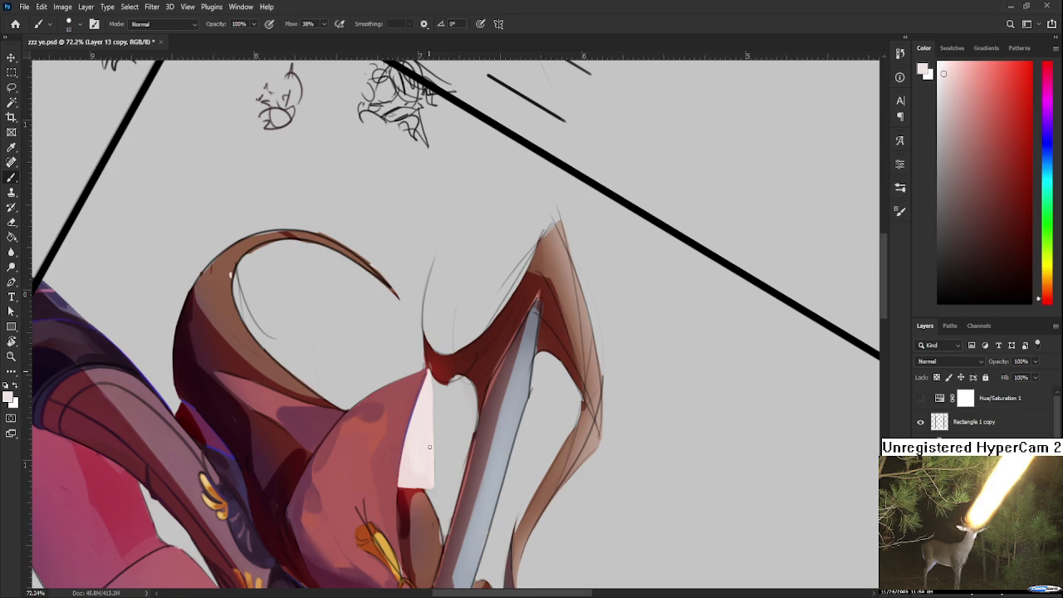
pyautogui.moveTo(429, 369); pyautogui.dragTo(430, 412)
pyautogui.moveTo(430, 372)
pyautogui.mouseDown()
pyautogui.moveTo(432, 470)
pyautogui.moveTo(432, 443)
pyautogui.mouseUp()
# Step: Rotate the view to about 71 degrees and sample colours around the skirt highlight
pyautogui.press('e')
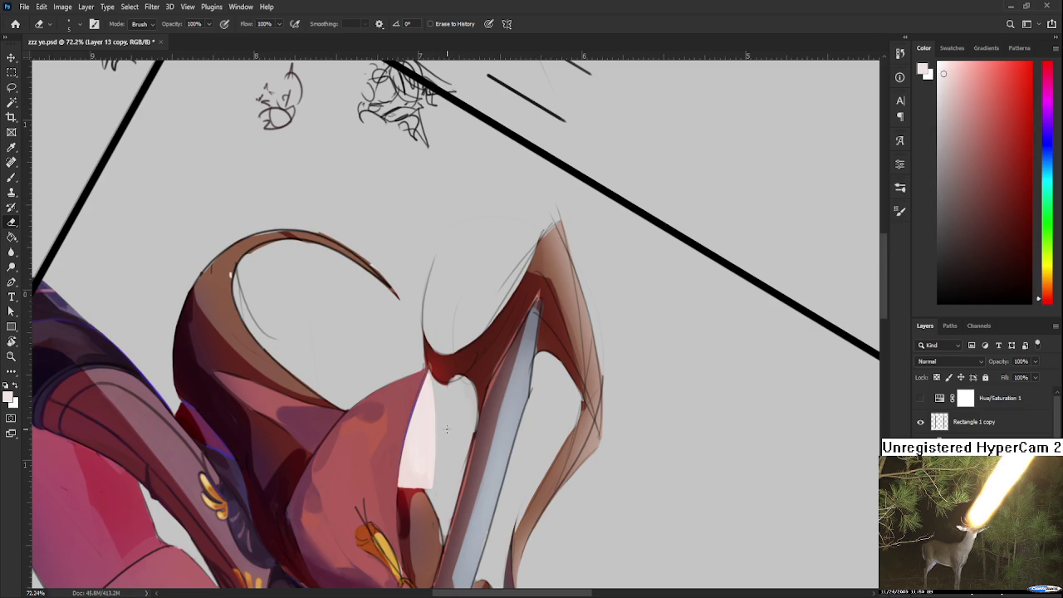
pyautogui.press('r')
pyautogui.moveTo(448, 440)
pyautogui.mouseDown()
pyautogui.moveTo(538, 415)
pyautogui.moveTo(510, 344)
pyautogui.mouseUp()
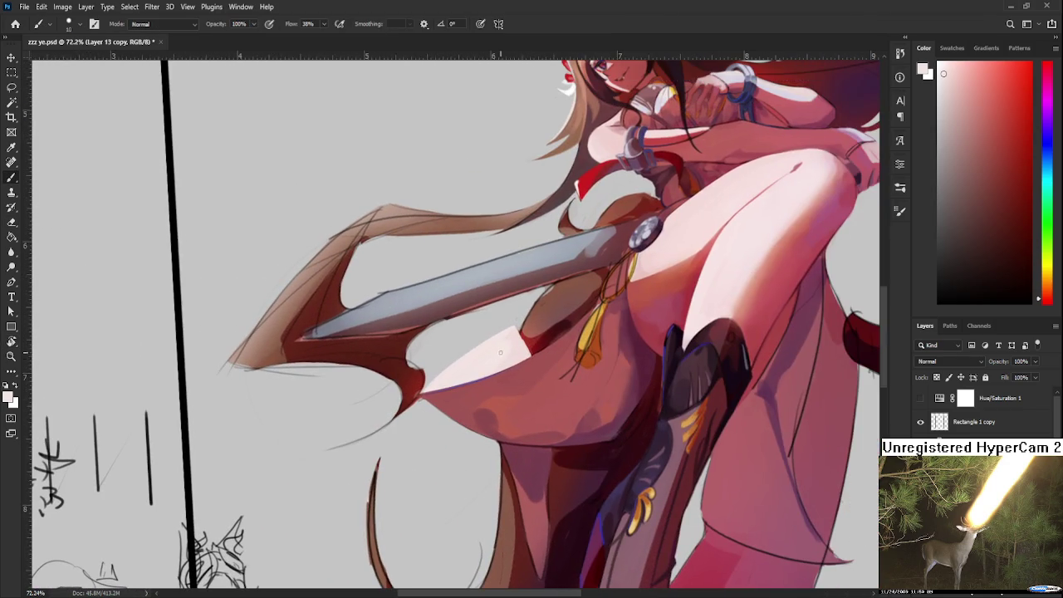
pyautogui.press('b')
pyautogui.keyDown('alt'); pyautogui.click(510, 345); pyautogui.keyUp('alt')
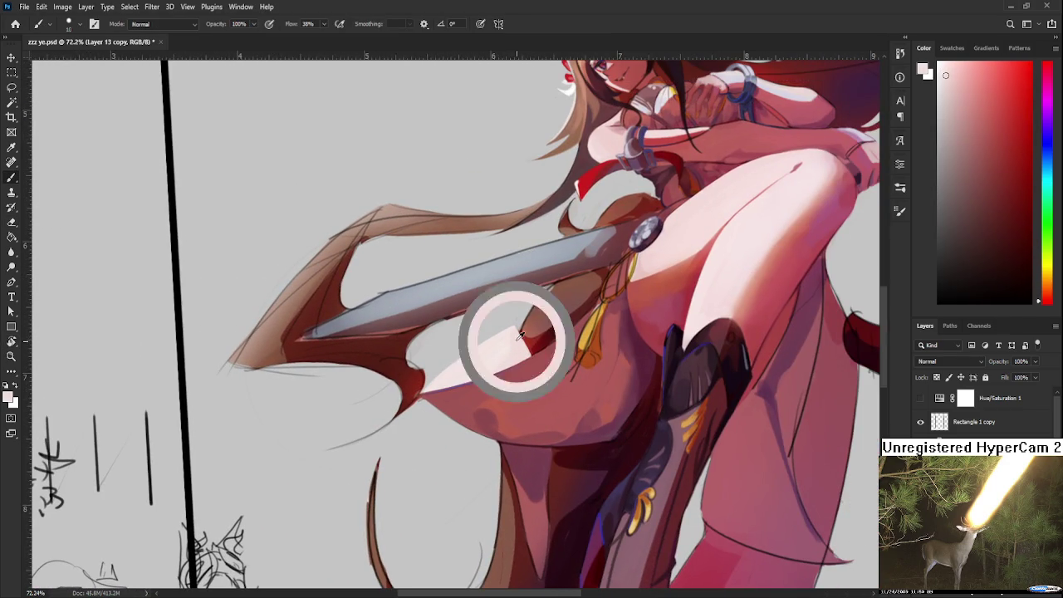
pyautogui.keyDown('alt'); pyautogui.click(494, 348); pyautogui.keyUp('alt')
pyautogui.keyDown('alt'); pyautogui.click(510, 343); pyautogui.keyUp('alt')
pyautogui.keyDown('alt'); pyautogui.click(490, 348); pyautogui.keyUp('alt')
pyautogui.keyDown('alt'); pyautogui.click(502, 340); pyautogui.keyUp('alt')
pyautogui.keyDown('alt'); pyautogui.click(507, 342); pyautogui.keyUp('alt')
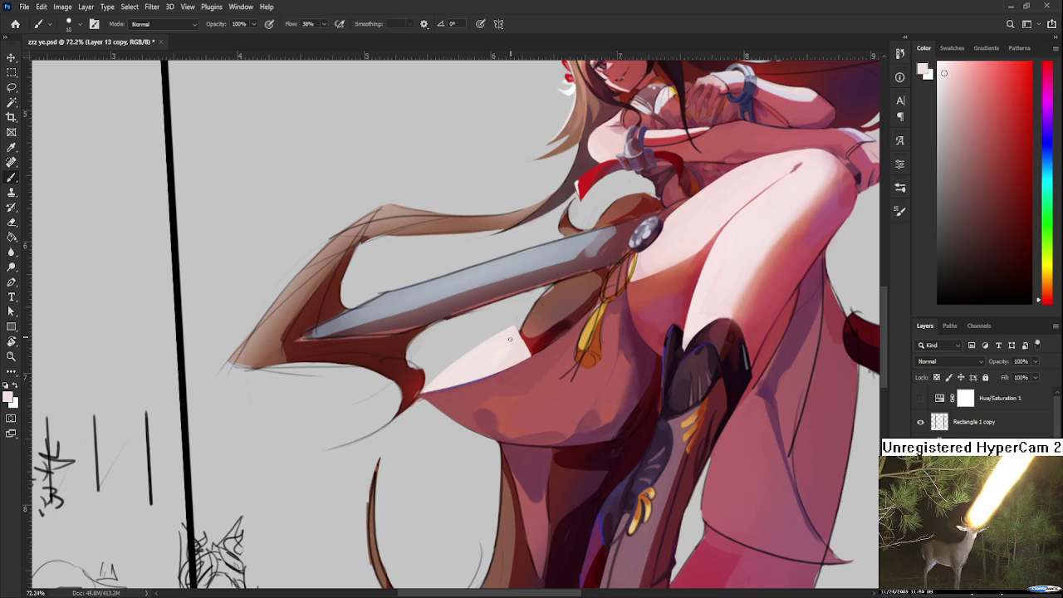
pyautogui.keyDown('alt'); pyautogui.click(522, 342); pyautogui.keyUp('alt')
# Step: Use the Eraser to clean up the skirt folds and shadows under the blade
pyautogui.press('e')
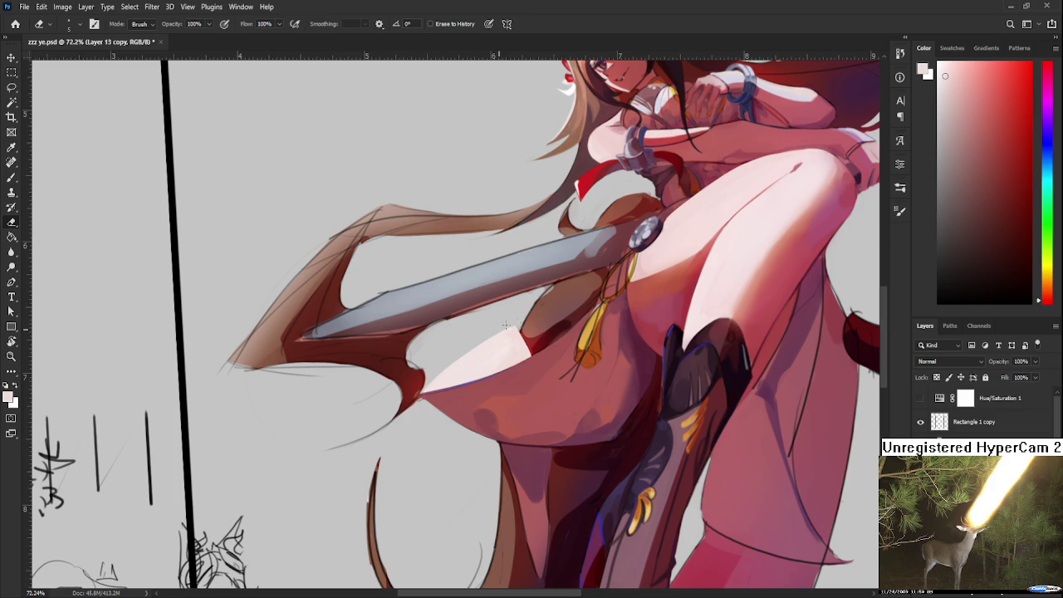
pyautogui.scroll(-3, 528, 307)
pyautogui.scroll(-3, 529, 308)
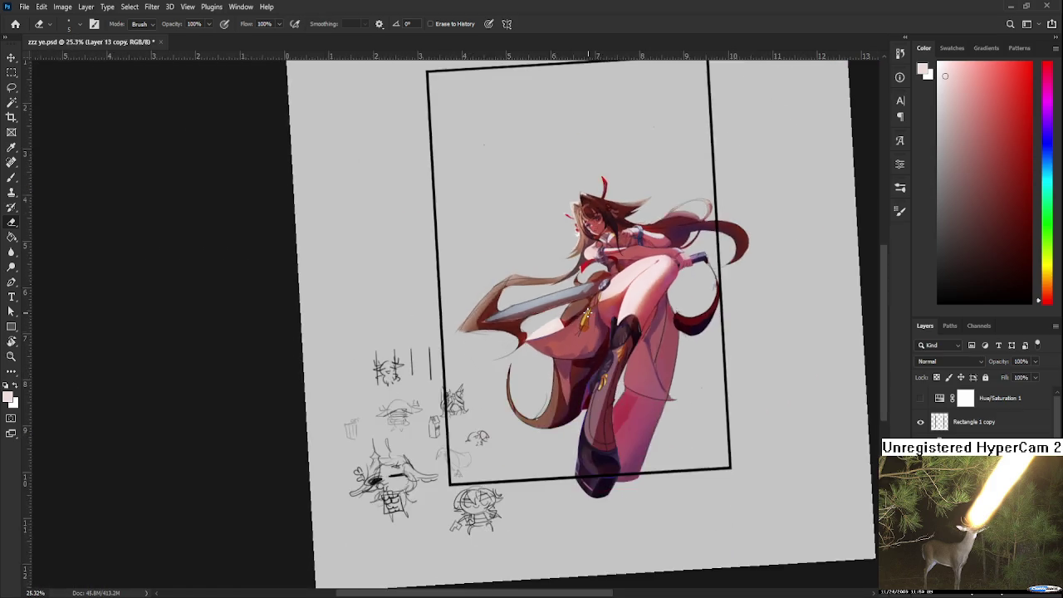
pyautogui.scroll(-2, 498, 315)
pyautogui.scroll(2, 440, 316)
pyautogui.scroll(3, 439, 316)
pyautogui.scroll(2, 448, 349)
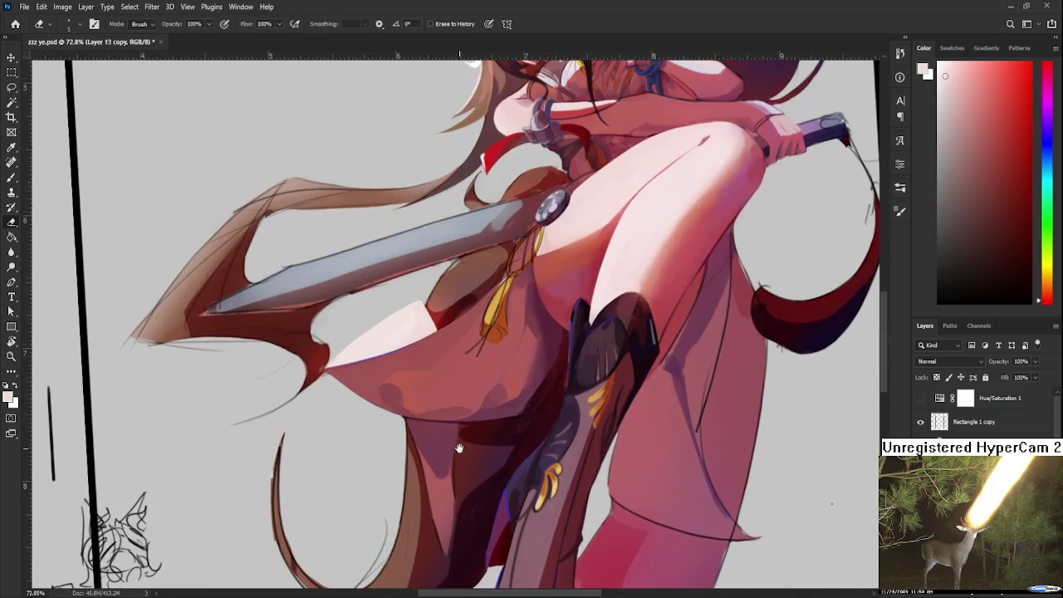
pyautogui.scroll(1, 465, 415)
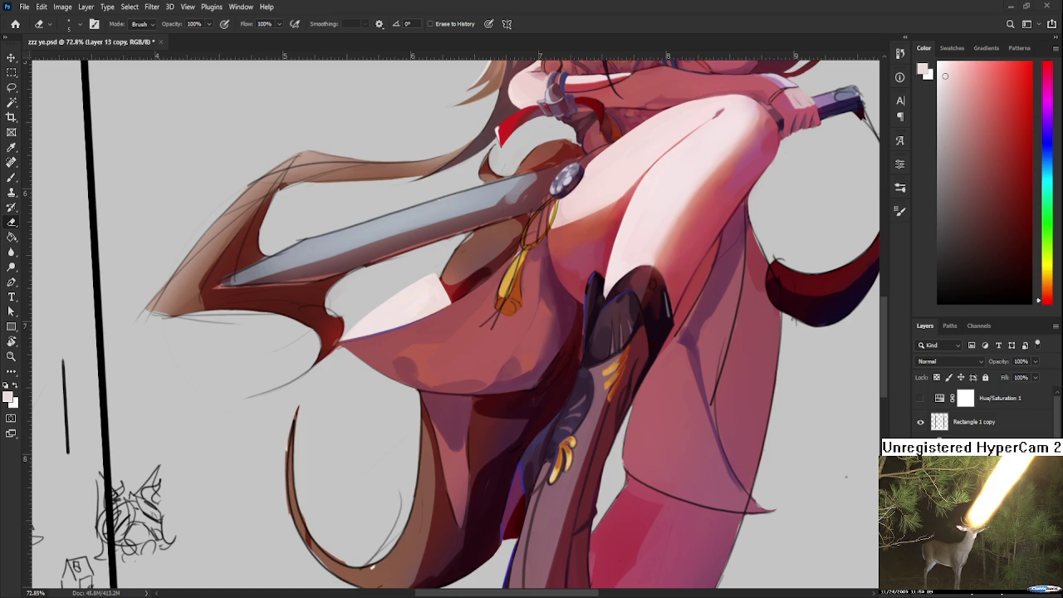
pyautogui.scroll(-5, 209, 529)
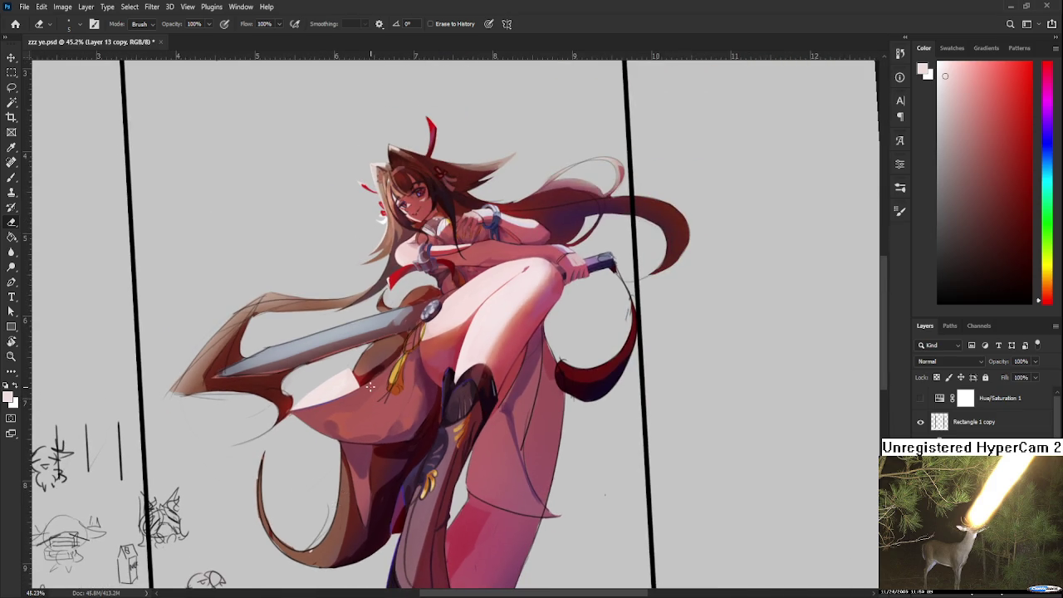
# Step: Rotate the canvas about 14° so the sword lies level, undoing a stray pale stroke
pyautogui.scroll(2, 350, 466)
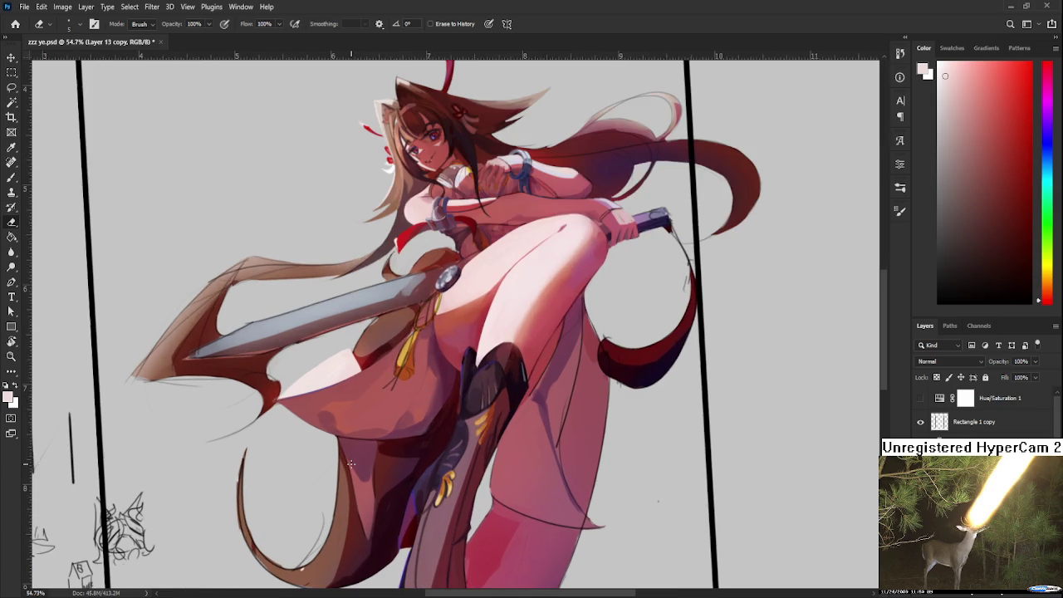
pyautogui.moveTo(465, 394); pyautogui.dragTo(607, 303)
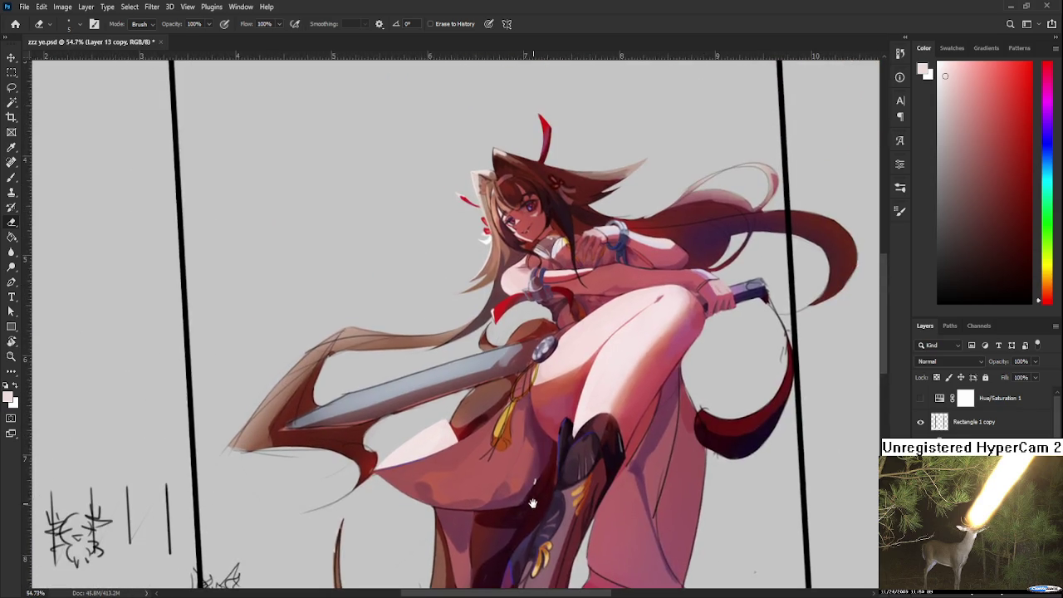
pyautogui.scroll(3, 474, 461)
pyautogui.press('r')
pyautogui.moveTo(524, 420)
pyautogui.mouseDown()
pyautogui.moveTo(537, 416)
pyautogui.moveTo(530, 358)
pyautogui.mouseUp()
pyautogui.press('b')
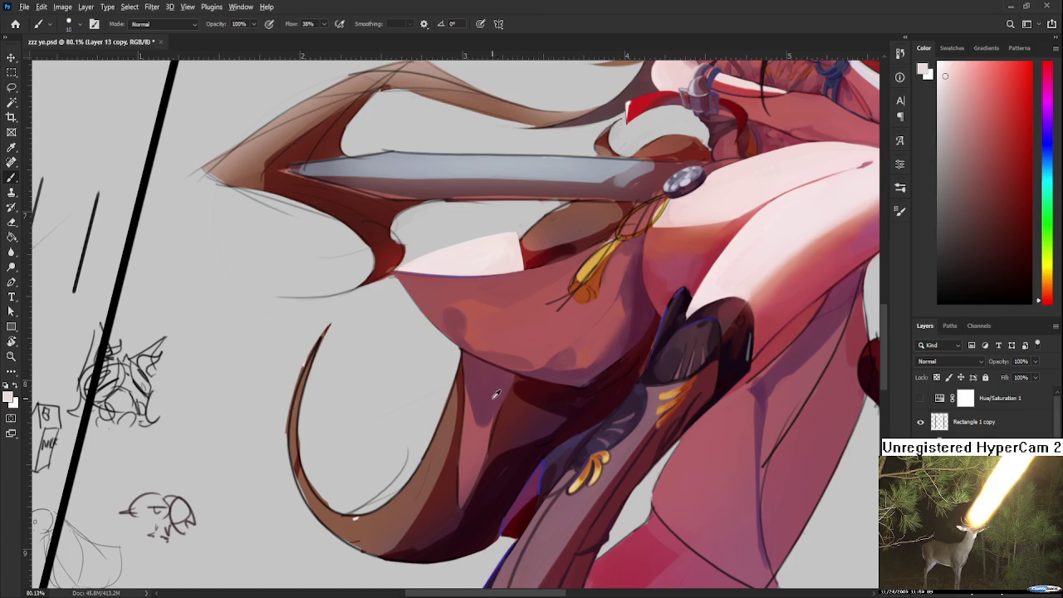
pyautogui.moveTo(497, 401); pyautogui.dragTo(489, 425)
pyautogui.hotkey('ctrl', 'z')
# Step: Sample dark rose and lighter rose tones from the skirt fold, then turn the canvas nearly upright
pyautogui.keyDown('alt'); pyautogui.click(504, 394); pyautogui.keyUp('alt')
pyautogui.keyDown('alt'); pyautogui.click(509, 386); pyautogui.keyUp('alt')
pyautogui.keyDown('alt'); pyautogui.click(473, 400); pyautogui.keyUp('alt')
pyautogui.keyDown('alt'); pyautogui.click(480, 418); pyautogui.keyUp('alt')
pyautogui.keyDown('alt'); pyautogui.click(470, 398); pyautogui.keyUp('alt')
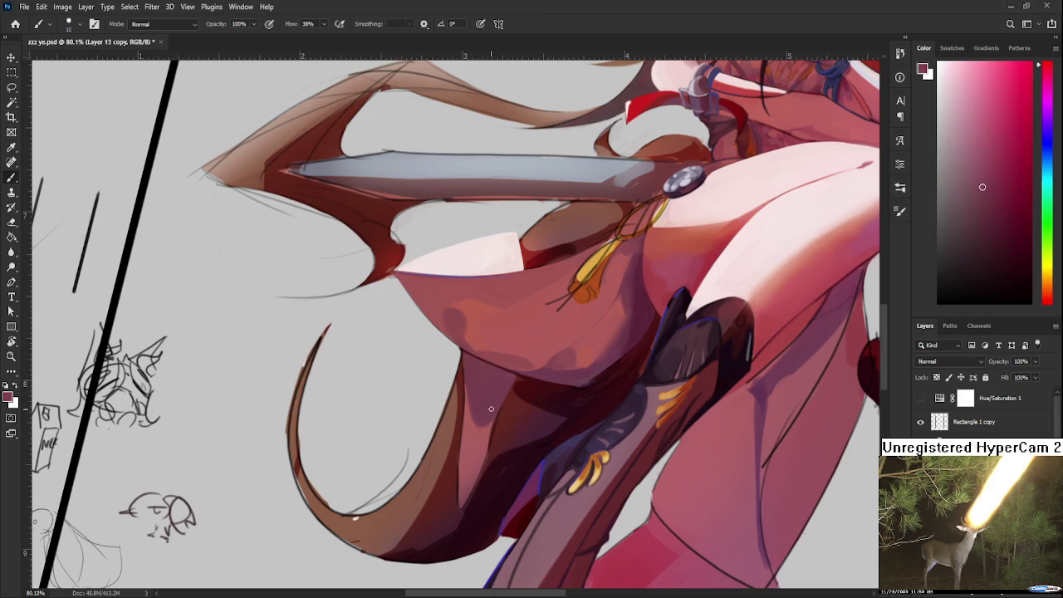
pyautogui.keyDown('alt'); pyautogui.click(498, 417); pyautogui.keyUp('alt')
pyautogui.keyDown('alt'); pyautogui.click(495, 453); pyautogui.keyUp('alt')
pyautogui.keyDown('alt'); pyautogui.click(492, 459); pyautogui.keyUp('alt')
pyautogui.keyDown('alt'); pyautogui.click(481, 478); pyautogui.keyUp('alt')
pyautogui.keyDown('alt'); pyautogui.click(485, 440); pyautogui.keyUp('alt')
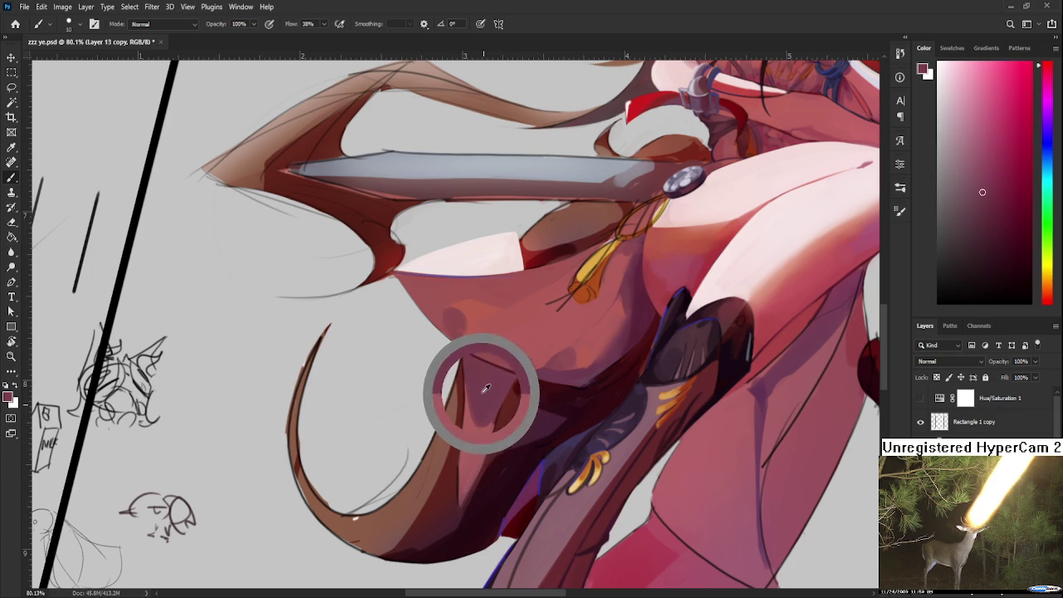
pyautogui.press('r')
pyautogui.moveTo(485, 417); pyautogui.dragTo(545, 429)
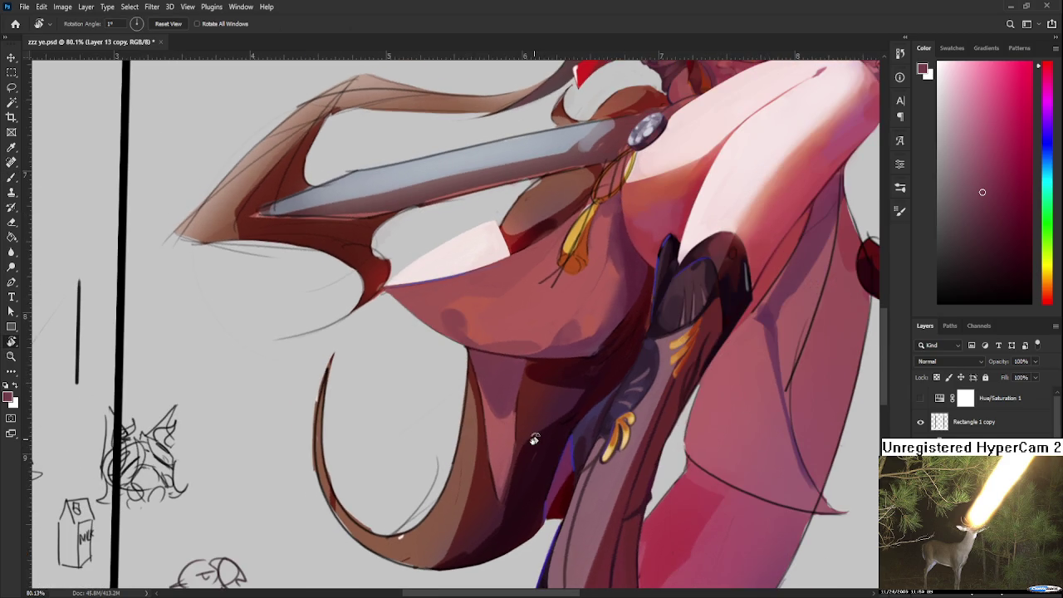
# Step: Zoom in on the skirt fold below the sword and return to the Brush
pyautogui.scroll(-3, 549, 428)
pyautogui.scroll(-2, 554, 426)
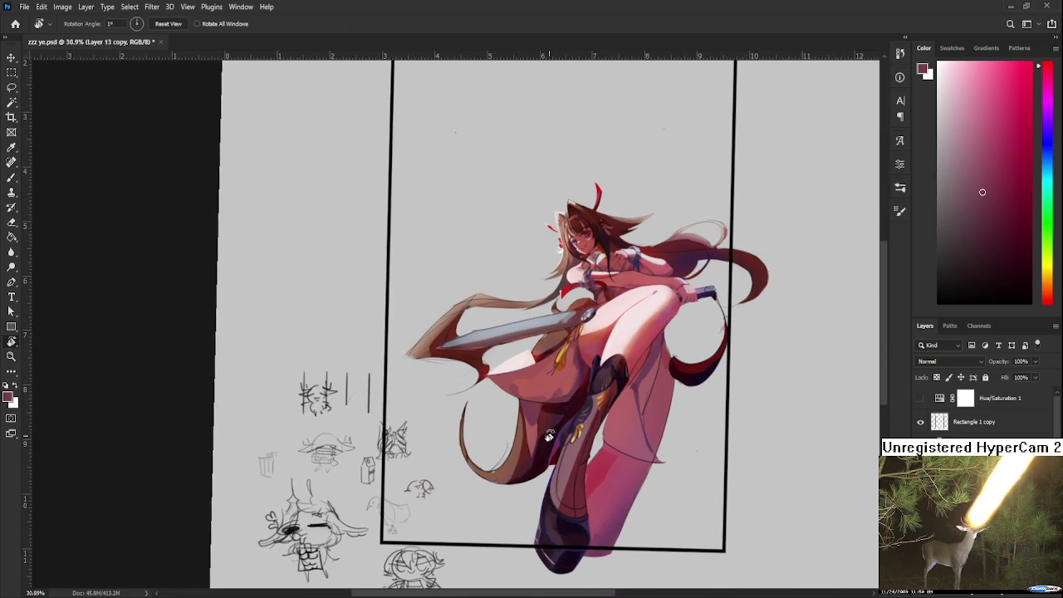
pyautogui.scroll(2, 550, 429)
pyautogui.scroll(3, 551, 427)
pyautogui.scroll(-3, 551, 427)
pyautogui.scroll(-1, 552, 425)
pyautogui.scroll(-2, 551, 426)
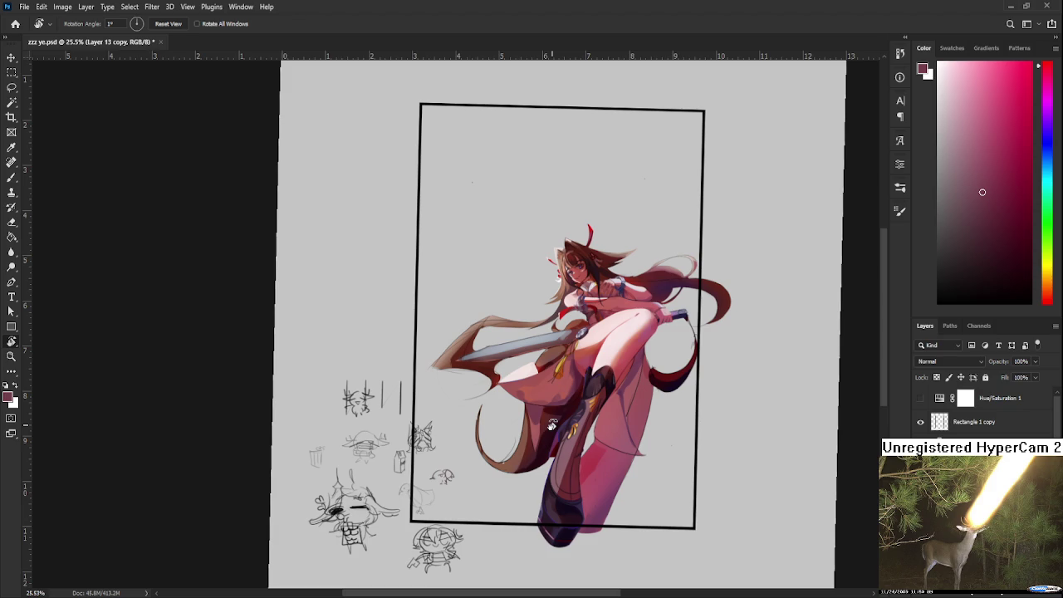
pyautogui.scroll(1, 551, 426)
pyautogui.scroll(2, 544, 430)
pyautogui.scroll(2, 533, 436)
pyautogui.scroll(2, 532, 435)
pyautogui.scroll(1, 507, 424)
pyautogui.scroll(1, 494, 412)
pyautogui.press('b')
# Step: Sample deep and lighter reds from the skirt to paint the fold's dark red shadow
pyautogui.keyDown('alt'); pyautogui.click(491, 404); pyautogui.keyUp('alt')
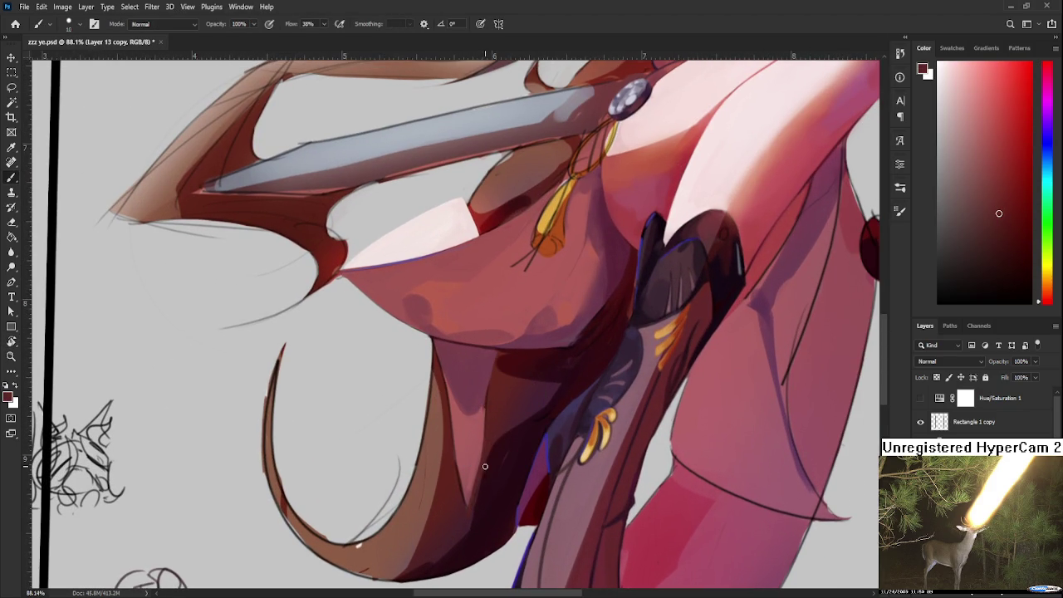
pyautogui.keyDown('alt'); pyautogui.click(479, 453); pyautogui.keyUp('alt')
pyautogui.keyDown('alt'); pyautogui.click(487, 448); pyautogui.keyUp('alt')
pyautogui.keyDown('alt'); pyautogui.click(451, 467); pyautogui.keyUp('alt')
pyautogui.keyDown('alt'); pyautogui.click(452, 442); pyautogui.keyUp('alt')
pyautogui.keyDown('alt'); pyautogui.click(479, 410); pyautogui.keyUp('alt')
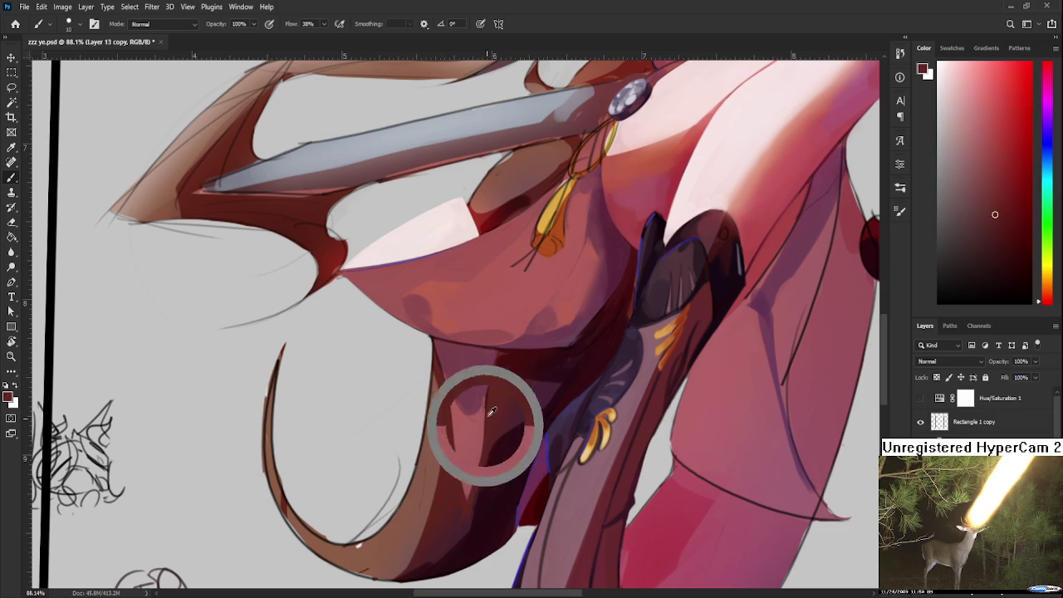
pyautogui.keyDown('alt'); pyautogui.click(482, 413); pyautogui.keyUp('alt')
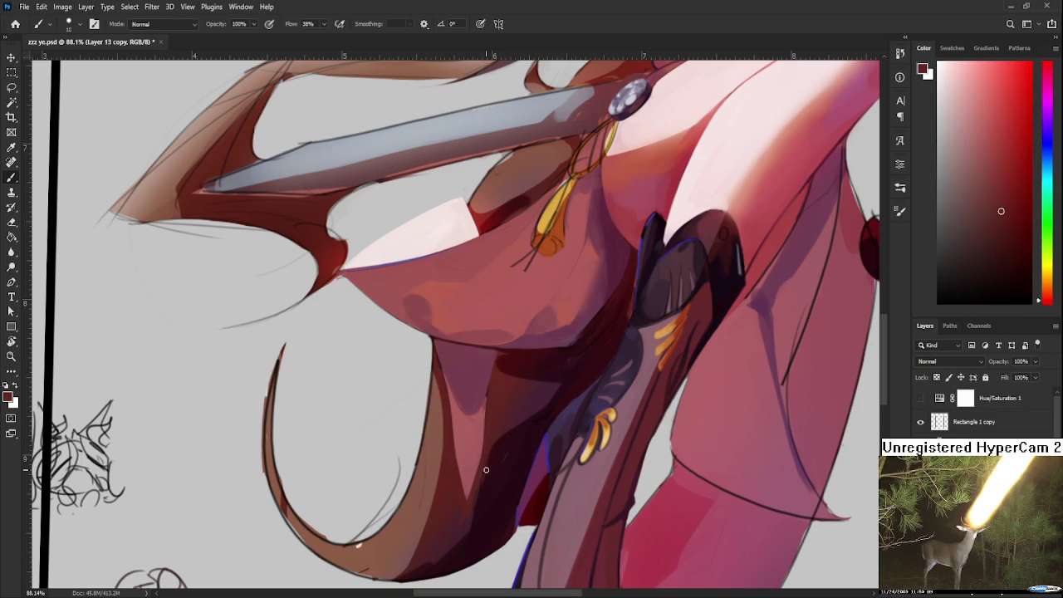
pyautogui.scroll(-3, 526, 449)
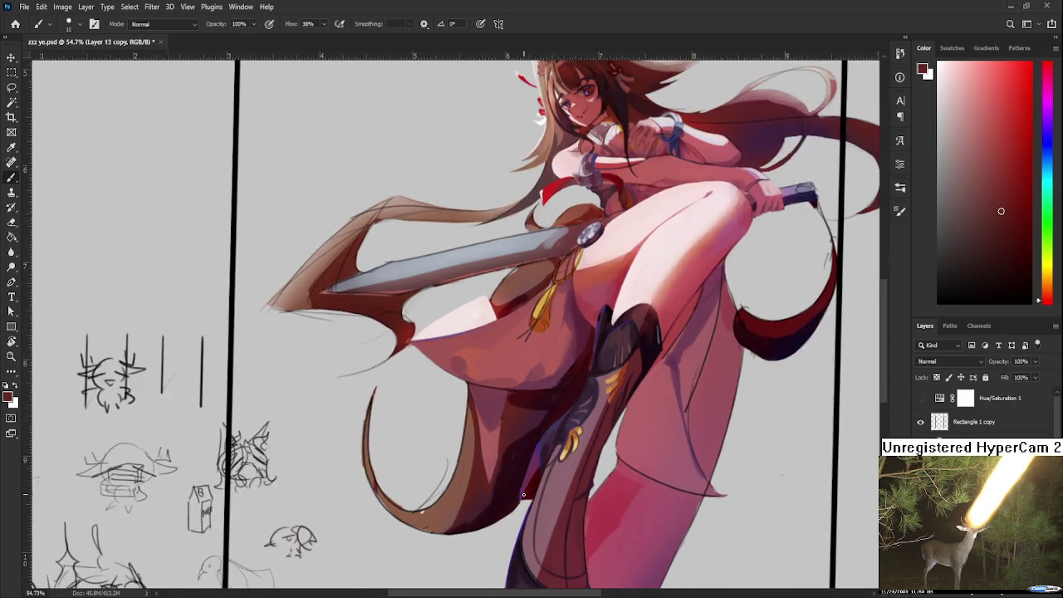
pyautogui.scroll(-2, 523, 495)
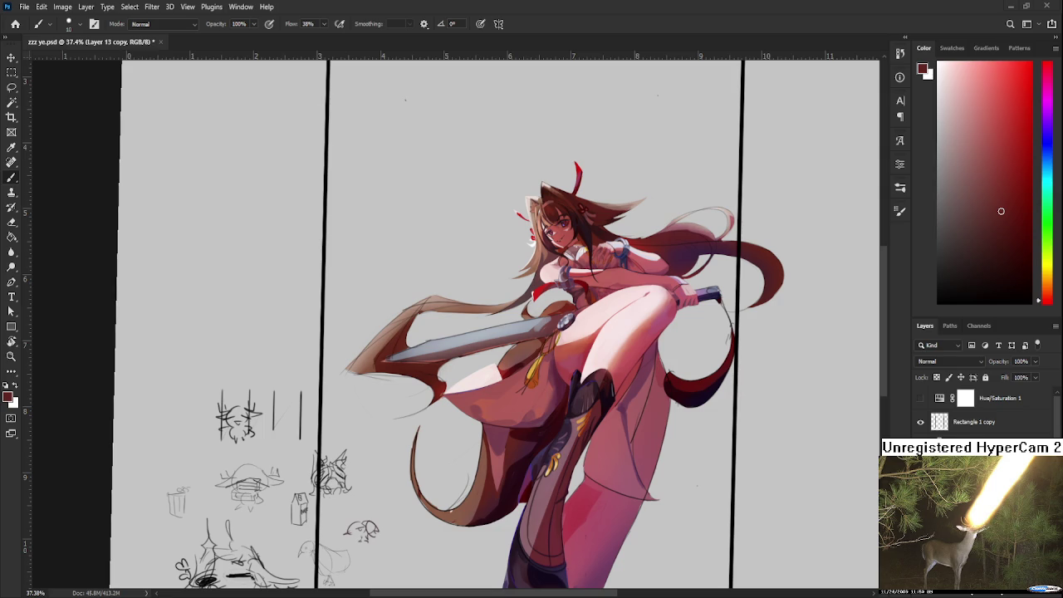
pyautogui.scroll(2, 321, 477)
pyautogui.moveTo(569, 339); pyautogui.dragTo(418, 441)
pyautogui.scroll(2, 671, 393)
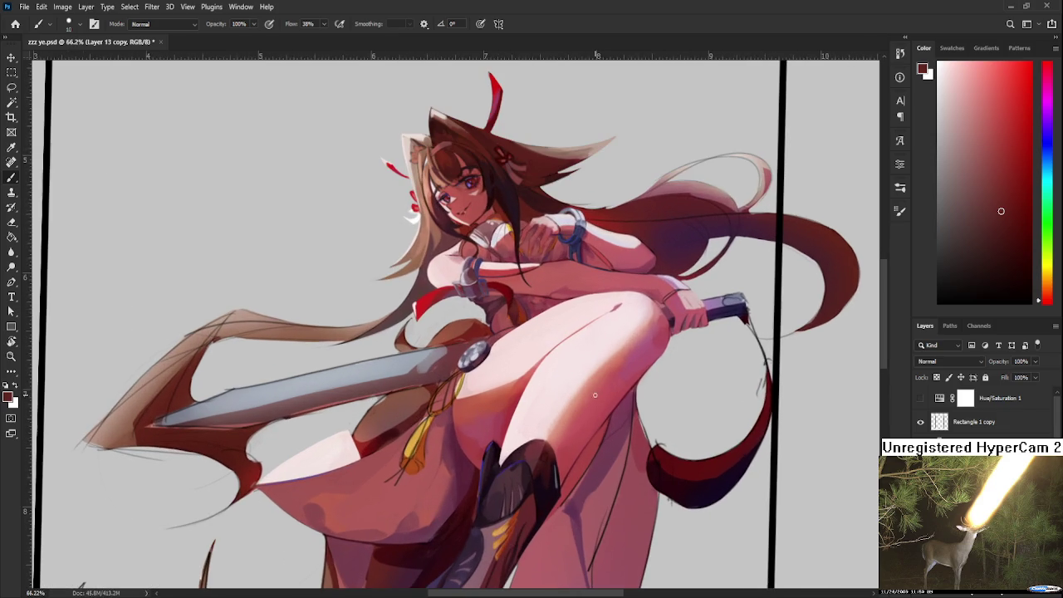
pyautogui.scroll(-2, 582, 357)
pyautogui.scroll(2, 571, 344)
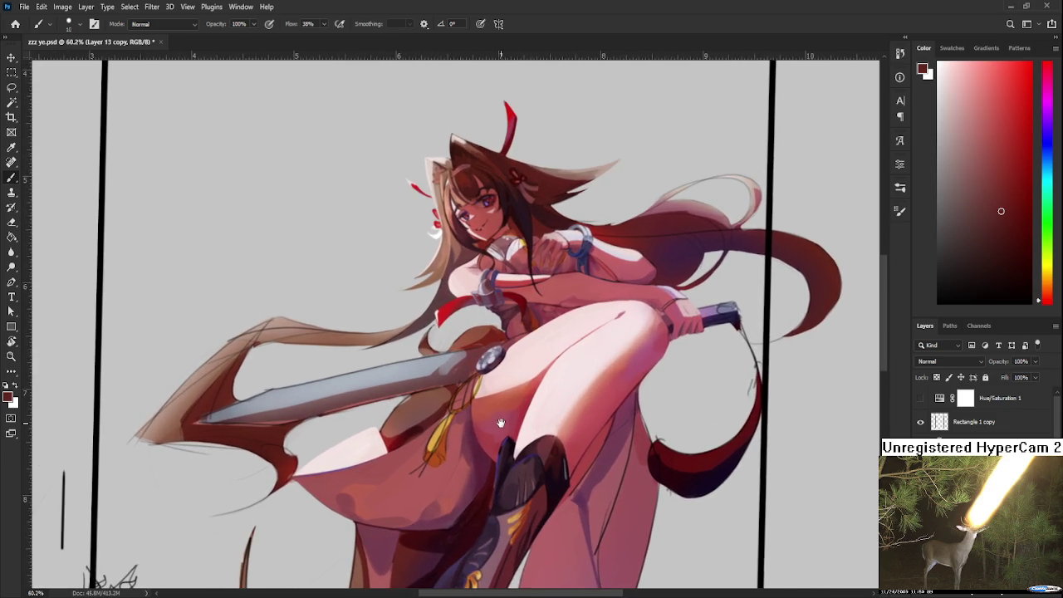
# Step: Centre the view on the figure and paint over the hair strands and yellow sword tassel
pyautogui.moveTo(502, 423); pyautogui.dragTo(538, 389)
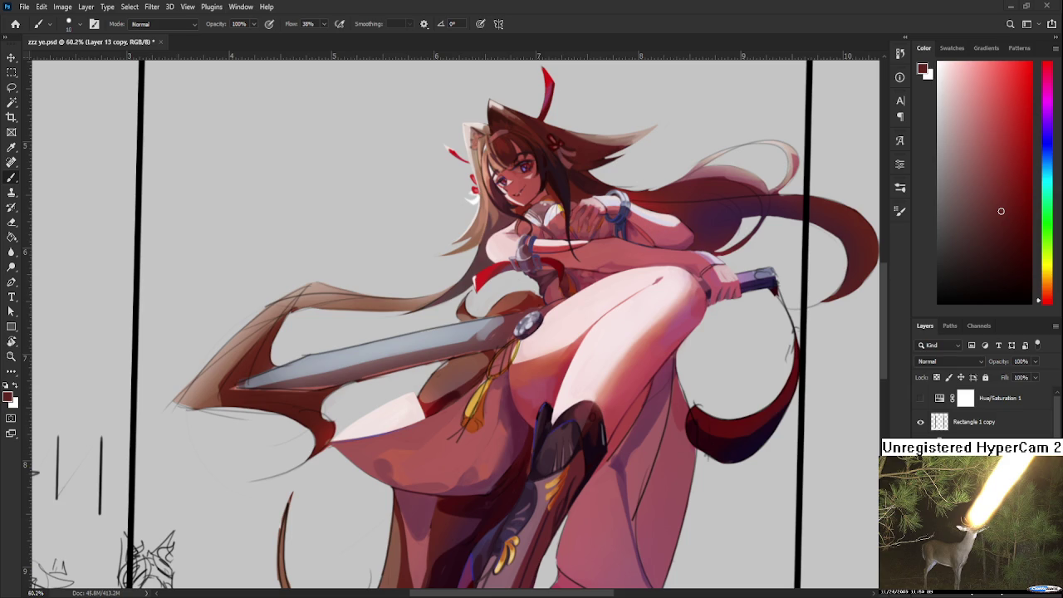
pyautogui.scroll(-2, 606, 384)
# Step: Zoom out to the whole frame and sketch loose fold lines down the skirt below the raised leg
pyautogui.scroll(-2, 594, 384)
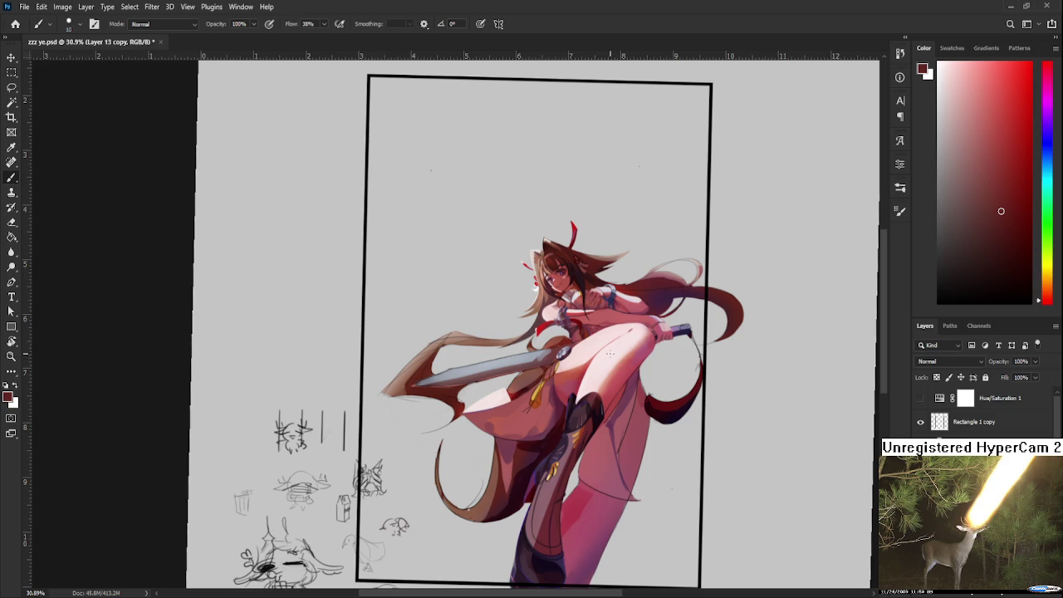
pyautogui.moveTo(542, 336); pyautogui.dragTo(526, 282)
# Step: Zoom back in on the skirt beneath the raised leg to paint its folds and shading
pyautogui.scroll(2, 527, 283)
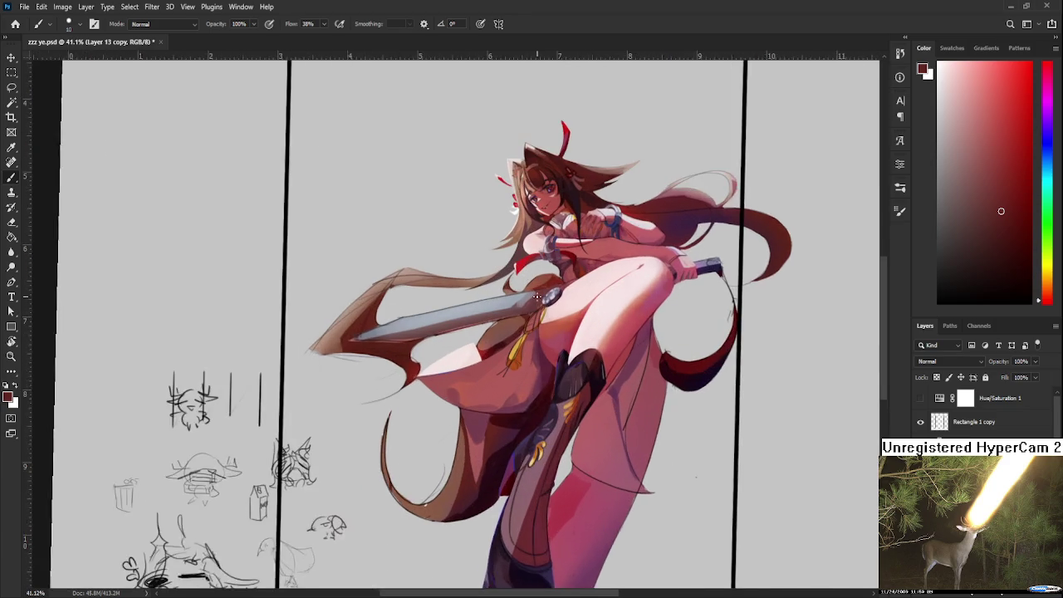
pyautogui.scroll(1, 523, 299)
pyautogui.scroll(1, 513, 348)
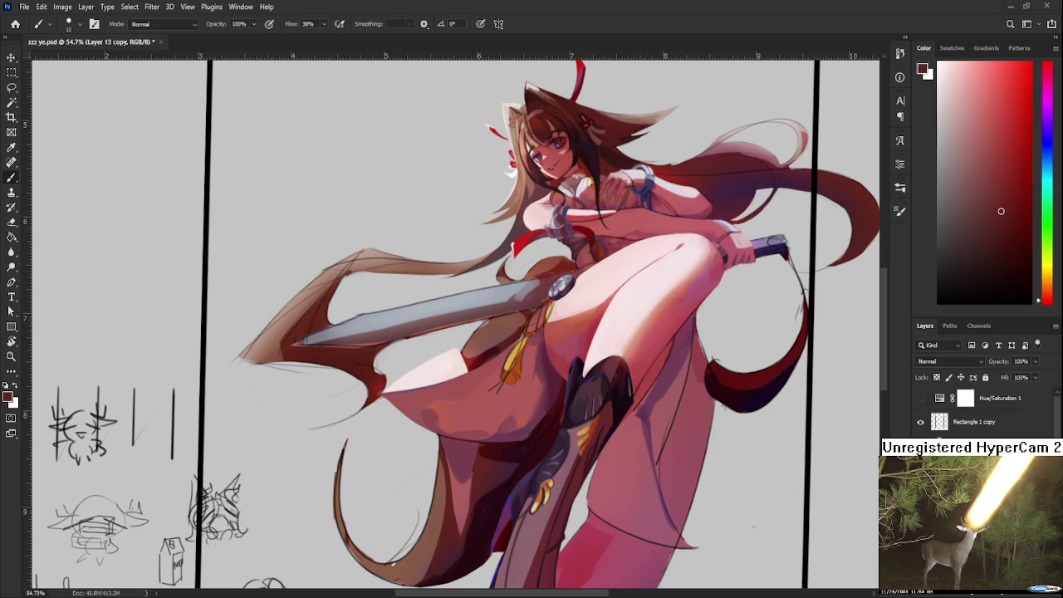
# Step: Sample darker colours from the artwork and shade the skirt folds around the yellow tassel
pyautogui.moveTo(511, 407); pyautogui.dragTo(474, 397)
pyautogui.keyDown('alt'); pyautogui.click(512, 365); pyautogui.keyUp('alt')
pyautogui.keyDown('alt'); pyautogui.click(511, 377); pyautogui.keyUp('alt')
pyautogui.keyDown('alt'); pyautogui.click(513, 362); pyautogui.keyUp('alt')
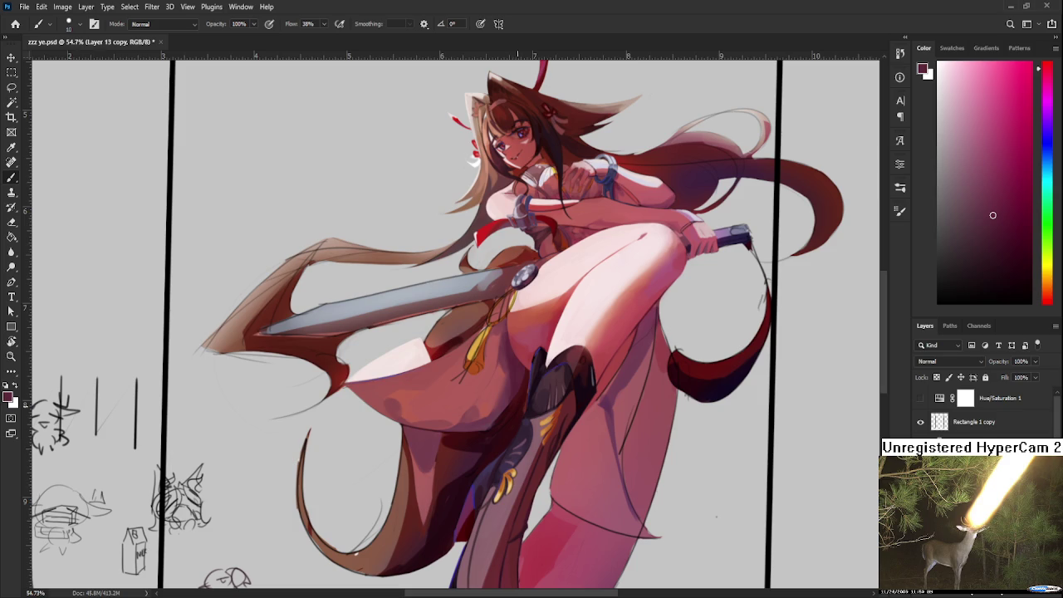
pyautogui.keyDown('alt'); pyautogui.click(465, 403); pyautogui.keyUp('alt')
# Step: Sample darker and lighter dusky reds from the skirt fold below the tassel
pyautogui.keyDown('alt'); pyautogui.click(470, 421); pyautogui.keyUp('alt')
pyautogui.keyDown('alt'); pyautogui.click(466, 420); pyautogui.keyUp('alt')
pyautogui.keyDown('alt'); pyautogui.click(466, 419); pyautogui.keyUp('alt')
pyautogui.keyDown('alt'); pyautogui.click(479, 410); pyautogui.keyUp('alt')
pyautogui.keyDown('alt'); pyautogui.click(478, 408); pyautogui.keyUp('alt')
pyautogui.keyDown('alt'); pyautogui.click(478, 408); pyautogui.keyUp('alt')
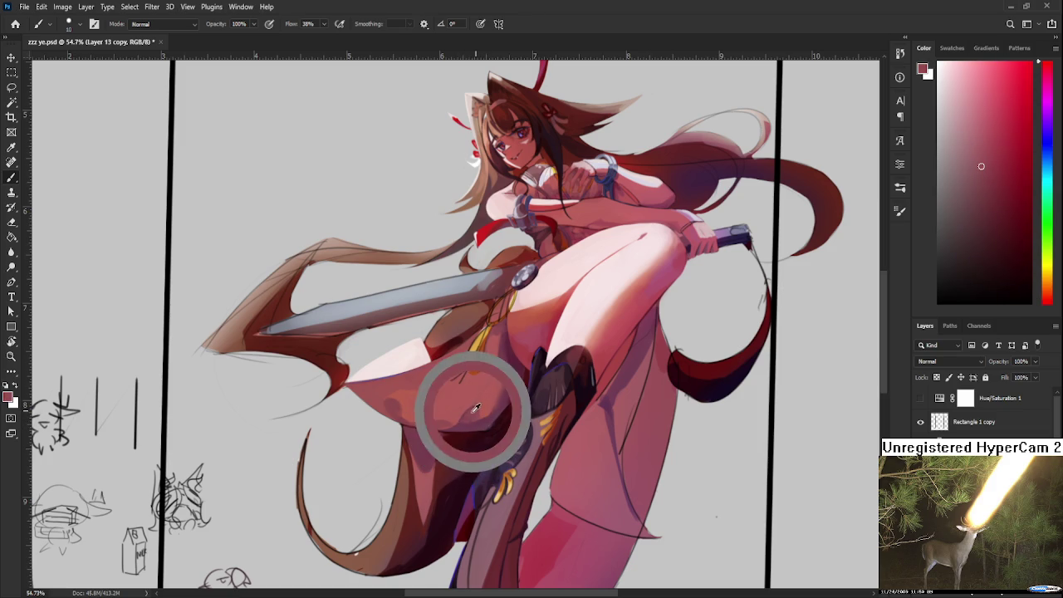
pyautogui.keyDown('alt'); pyautogui.click(480, 408); pyautogui.keyUp('alt')
pyautogui.keyDown('alt'); pyautogui.click(478, 408); pyautogui.keyUp('alt')
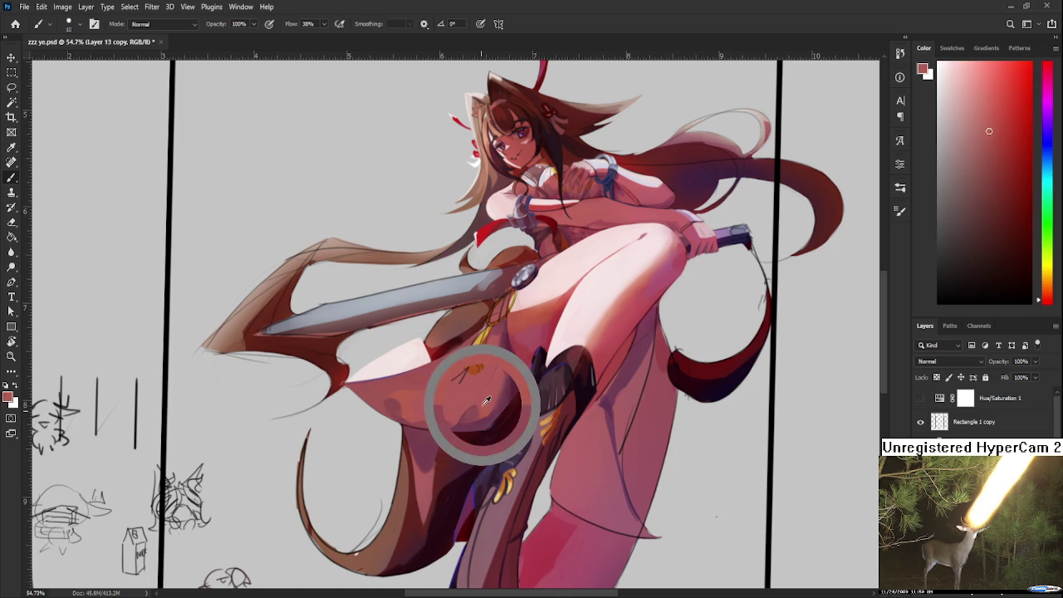
# Step: Pick the fold's shadow and lighter red tones to blend its shading smoothly
pyautogui.keyDown('alt'); pyautogui.click(478, 407); pyautogui.keyUp('alt')
pyautogui.keyDown('alt'); pyautogui.click(479, 410); pyautogui.keyUp('alt')
pyautogui.keyDown('alt'); pyautogui.click(482, 415); pyautogui.keyUp('alt')
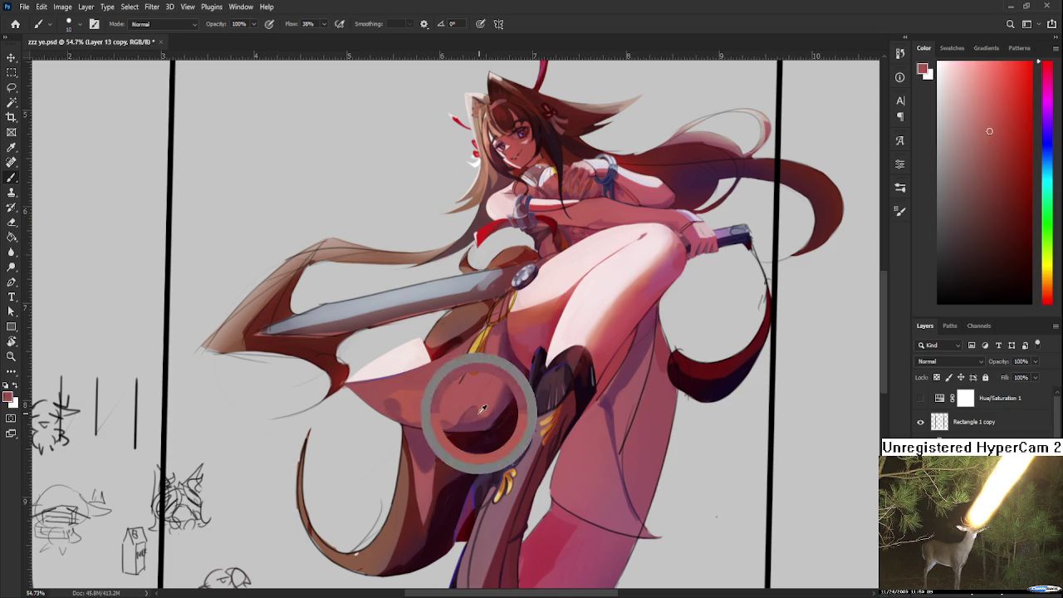
pyautogui.keyDown('alt'); pyautogui.click(486, 409); pyautogui.keyUp('alt')
pyautogui.keyDown('alt'); pyautogui.click(487, 404); pyautogui.keyUp('alt')
pyautogui.keyDown('alt'); pyautogui.click(484, 407); pyautogui.keyUp('alt')
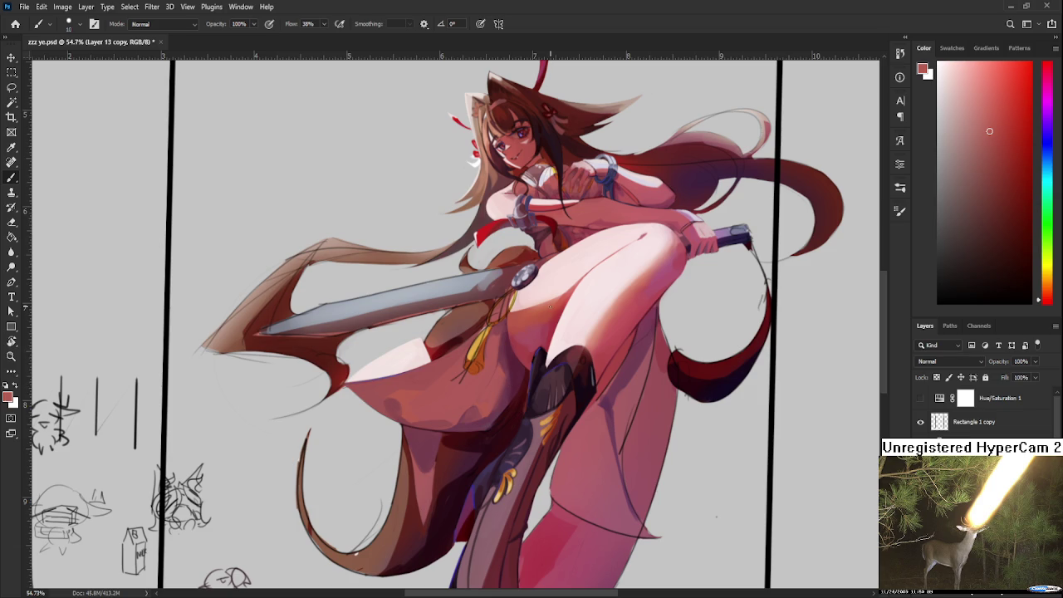
# Step: Toggle the History Brush back to the Brush and sample the dusky pink skin tone
pyautogui.press('y')
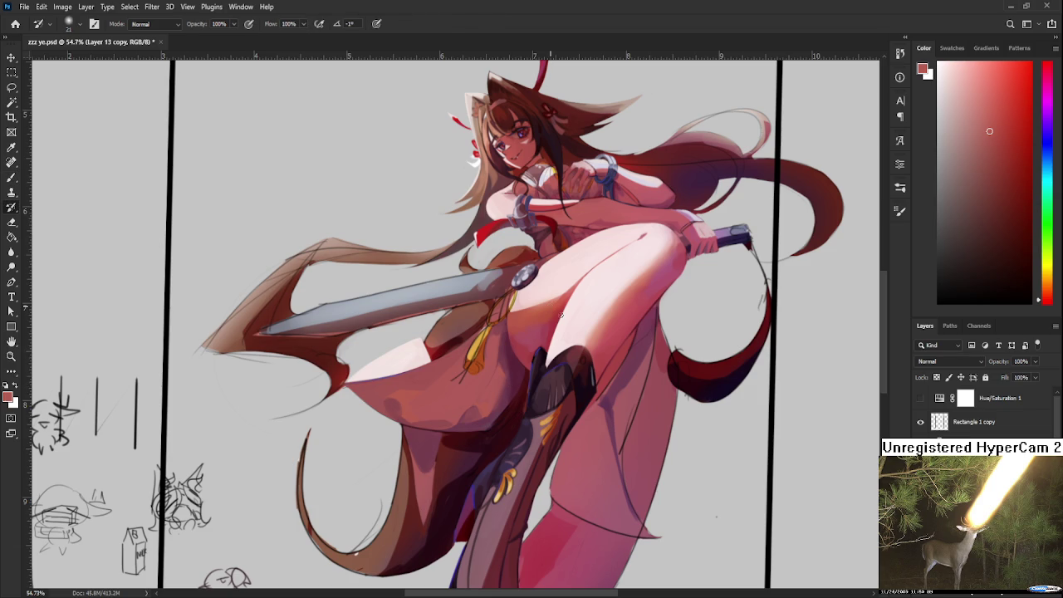
pyautogui.press('b')
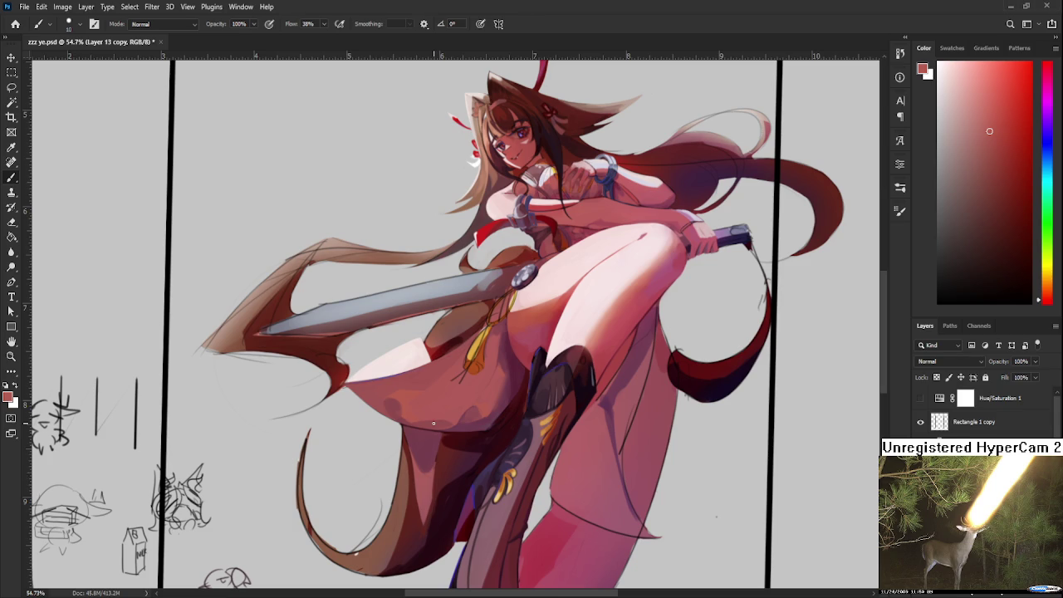
pyautogui.keyDown('alt'); pyautogui.click(510, 391); pyautogui.keyUp('alt')
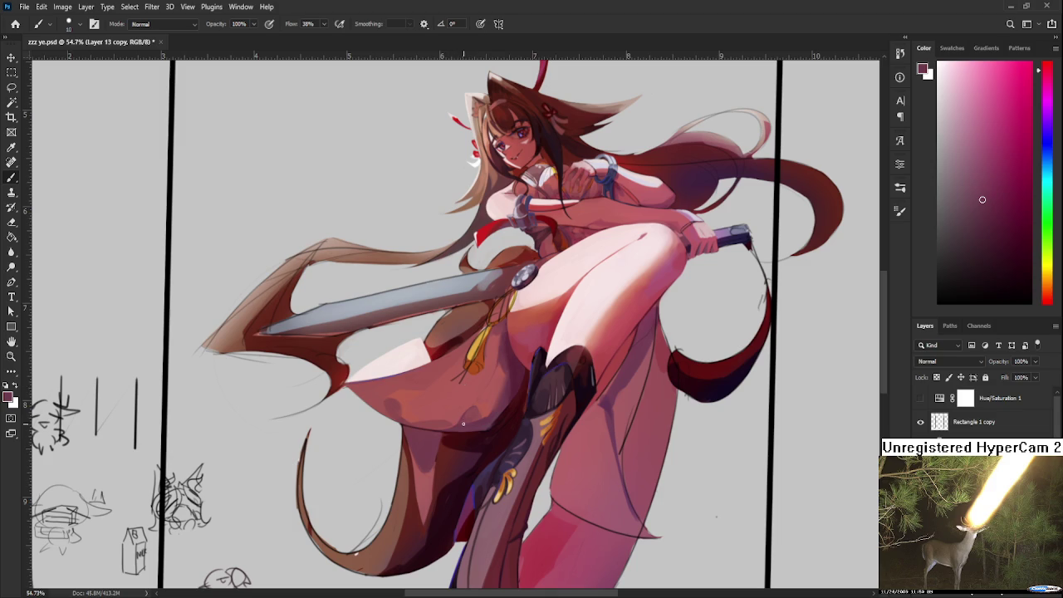
# Step: Sample darker reds and pink-reds from the skirt to shade the lower fold
pyautogui.moveTo(440, 441); pyautogui.dragTo(432, 474)
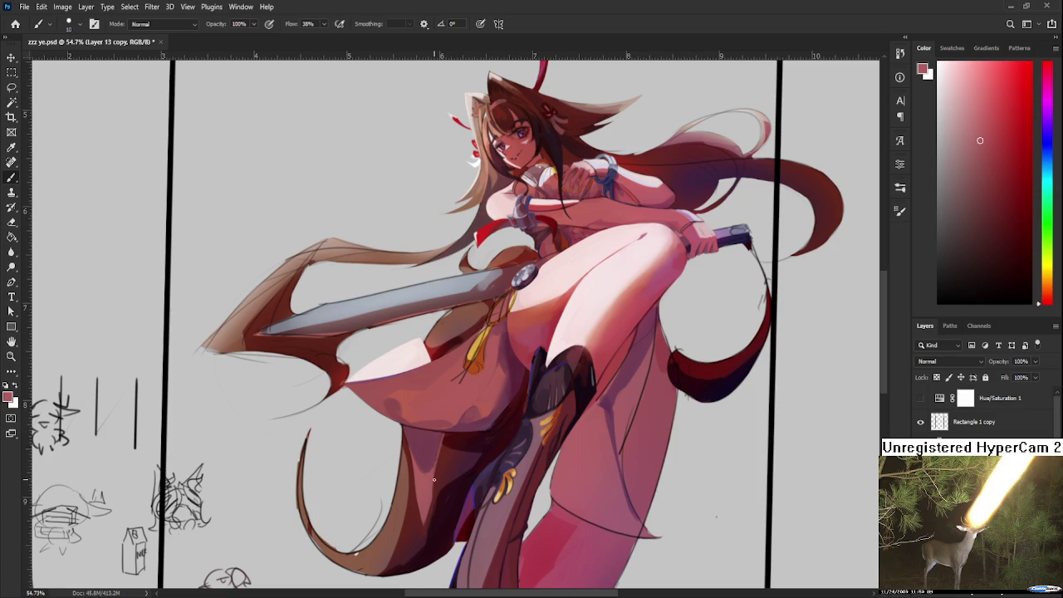
pyautogui.moveTo(439, 466); pyautogui.dragTo(442, 448)
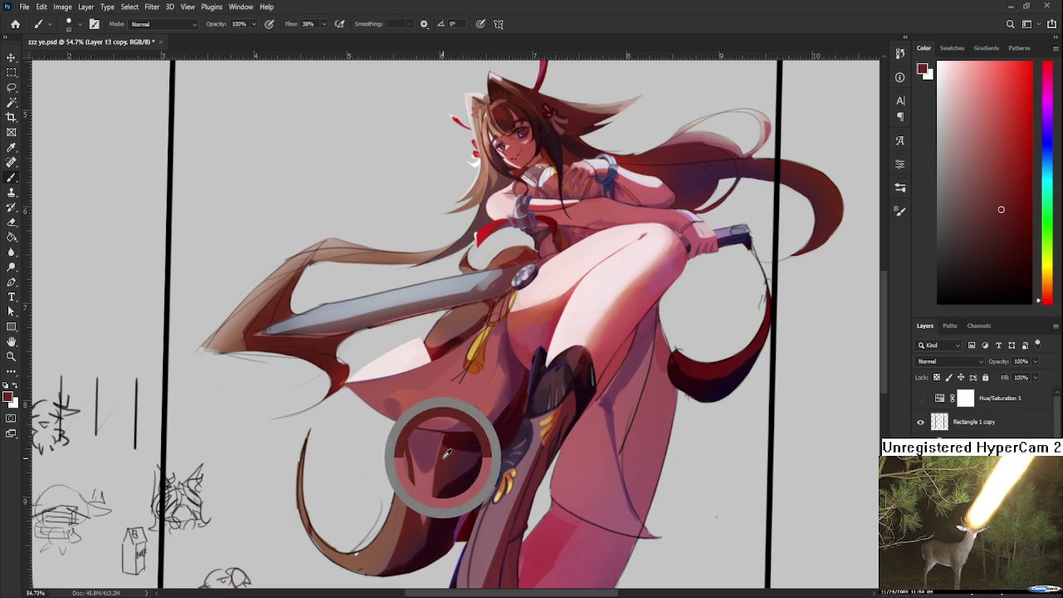
pyautogui.keyDown('alt'); pyautogui.click(440, 459); pyautogui.keyUp('alt')
pyautogui.keyDown('alt'); pyautogui.click(440, 455); pyautogui.keyUp('alt')
pyautogui.keyDown('alt'); pyautogui.click(439, 463); pyautogui.keyUp('alt')
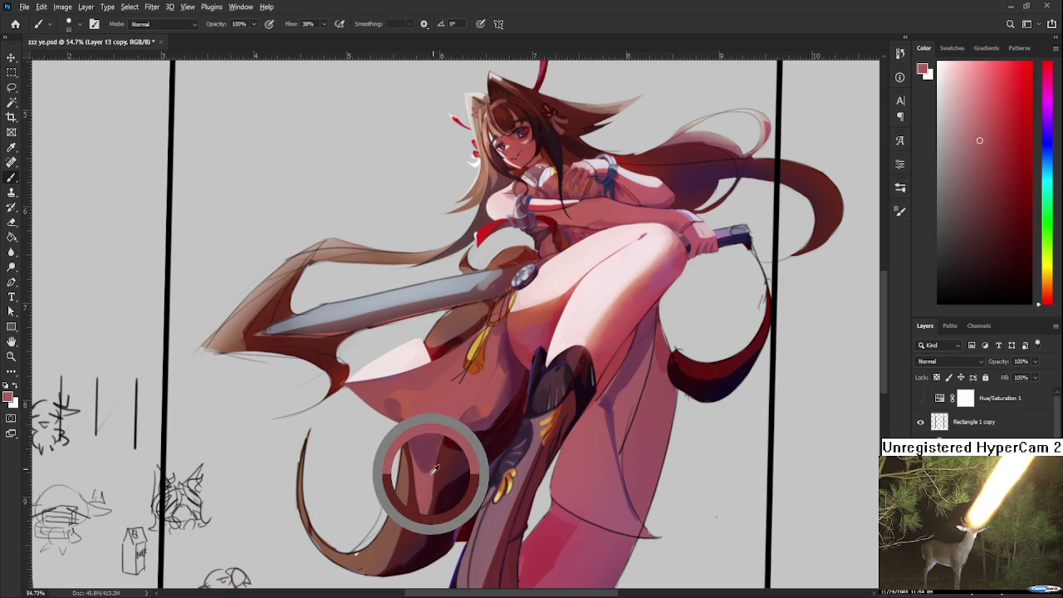
# Step: Blend the lower skirt fold using nearby sampled pink and red tones
pyautogui.moveTo(440, 435); pyautogui.dragTo(435, 468)
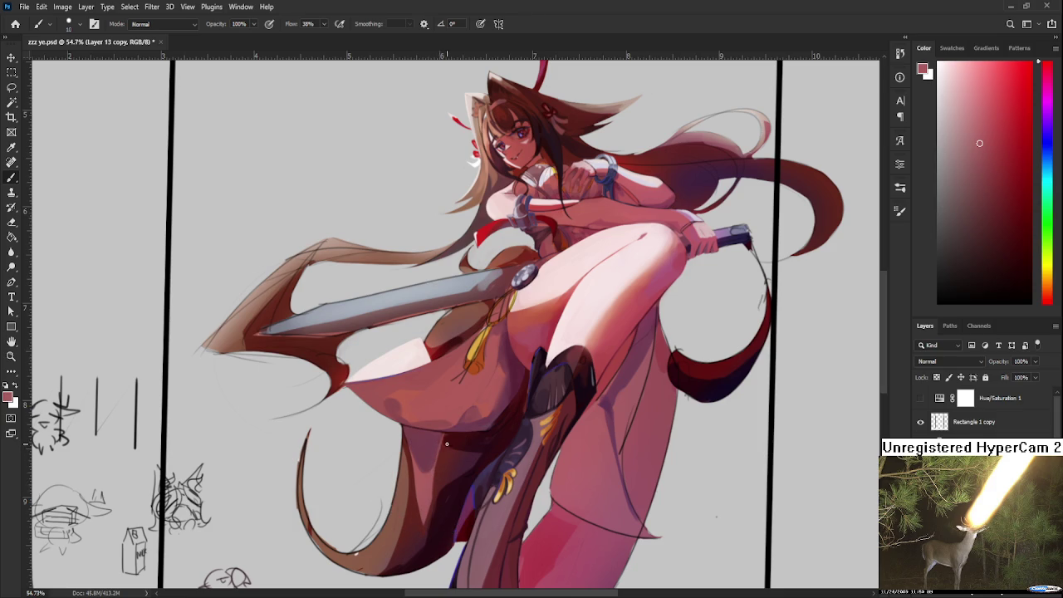
pyautogui.moveTo(455, 432); pyautogui.dragTo(433, 467)
pyautogui.keyDown('alt'); pyautogui.click(432, 468); pyautogui.keyUp('alt')
pyautogui.keyDown('alt'); pyautogui.click(422, 476); pyautogui.keyUp('alt')
pyautogui.keyDown('alt'); pyautogui.click(418, 470); pyautogui.keyUp('alt')
pyautogui.keyDown('alt'); pyautogui.click(417, 466); pyautogui.keyUp('alt')
pyautogui.keyDown('alt'); pyautogui.click(424, 453); pyautogui.keyUp('alt')
pyautogui.keyDown('alt'); pyautogui.click(424, 465); pyautogui.keyUp('alt')
# Step: Deepen the skirt shading beside the boot with darker sampled reds
pyautogui.keyDown('alt'); pyautogui.click(423, 466); pyautogui.keyUp('alt')
pyautogui.keyDown('alt'); pyautogui.click(425, 478); pyautogui.keyUp('alt')
pyautogui.keyDown('alt'); pyautogui.click(420, 480); pyautogui.keyUp('alt')
pyautogui.keyDown('alt'); pyautogui.click(411, 442); pyautogui.keyUp('alt')
pyautogui.keyDown('alt'); pyautogui.click(413, 450); pyautogui.keyUp('alt')
pyautogui.keyDown('alt'); pyautogui.click(404, 427); pyautogui.keyUp('alt')
# Step: Shift the view and repaint the sword tassel area with sampled nearby tones
pyautogui.moveTo(602, 381); pyautogui.dragTo(581, 414)
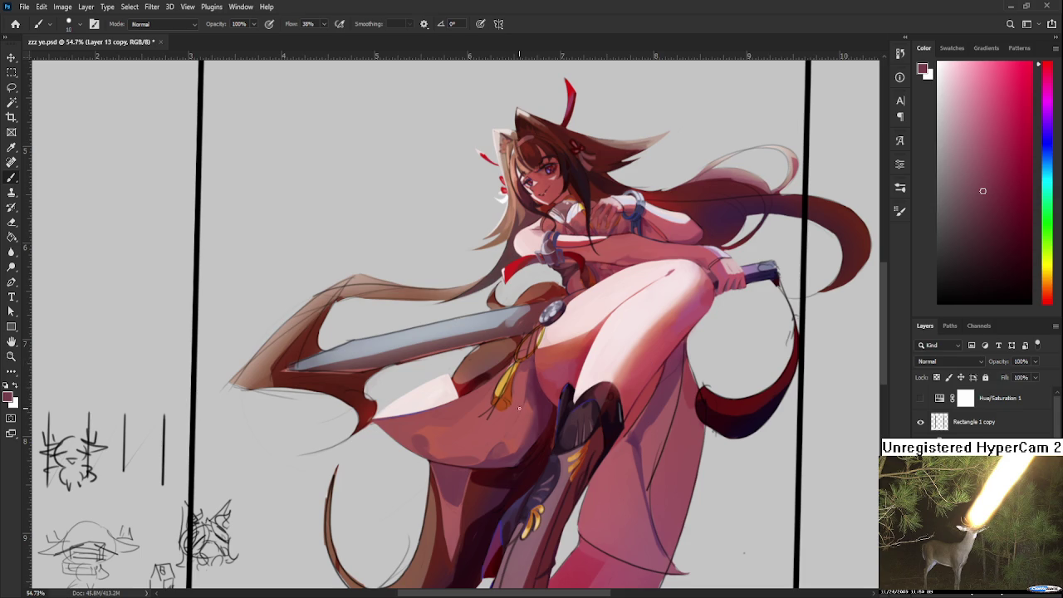
pyautogui.keyDown('alt'); pyautogui.click(532, 371); pyautogui.keyUp('alt')
pyautogui.keyDown('alt'); pyautogui.click(528, 363); pyautogui.keyUp('alt')
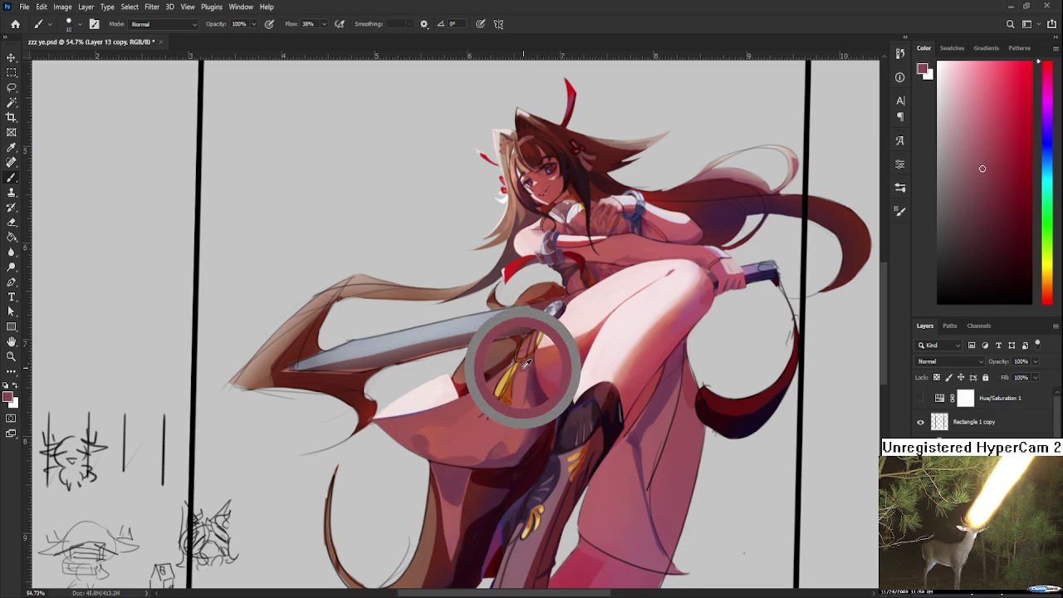
pyautogui.keyDown('alt'); pyautogui.click(529, 362); pyautogui.keyUp('alt')
pyautogui.moveTo(529, 363); pyautogui.dragTo(508, 373)
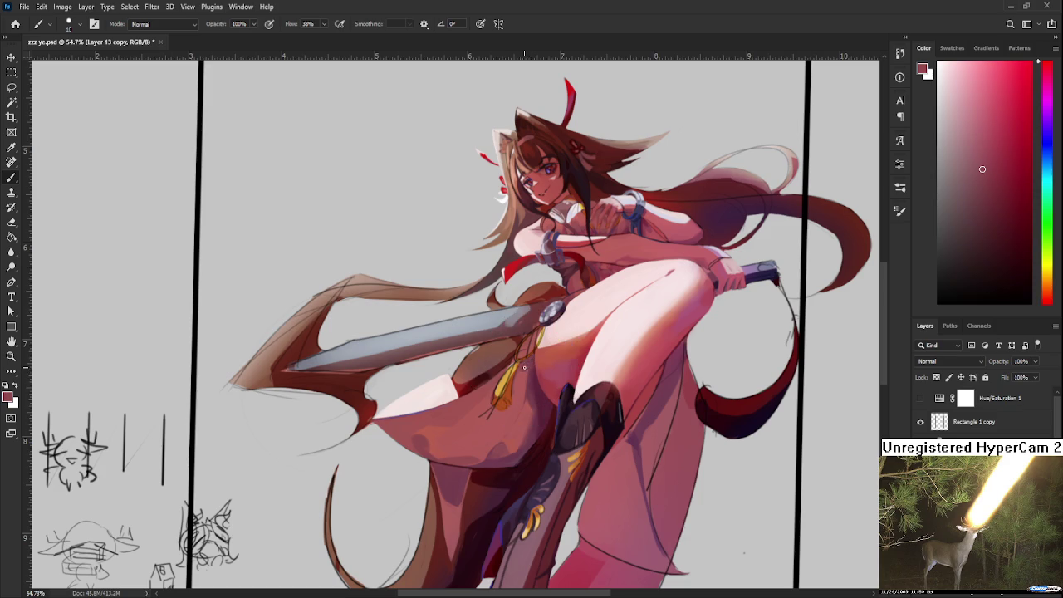
pyautogui.keyDown('alt'); pyautogui.click(532, 363); pyautogui.keyUp('alt')
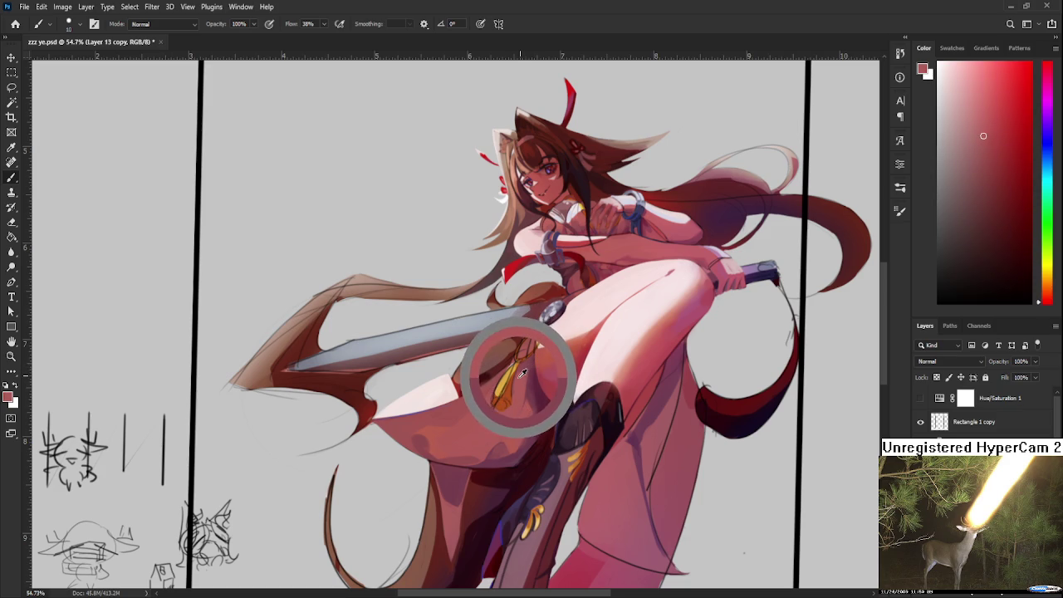
pyautogui.keyDown('alt'); pyautogui.click(519, 359); pyautogui.keyUp('alt')
pyautogui.keyDown('alt'); pyautogui.click(532, 363); pyautogui.keyUp('alt')
pyautogui.keyDown('alt'); pyautogui.click(510, 361); pyautogui.keyUp('alt')
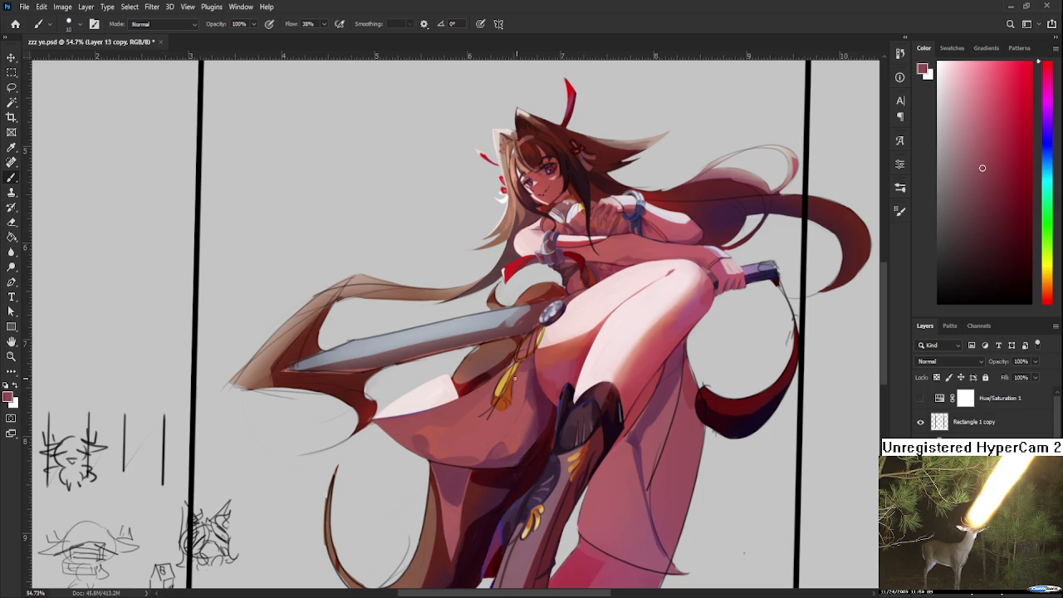
# Step: Add dark shades and lighter highlights to the yellow sword tassel
pyautogui.keyDown('alt'); pyautogui.click(521, 372); pyautogui.keyUp('alt')
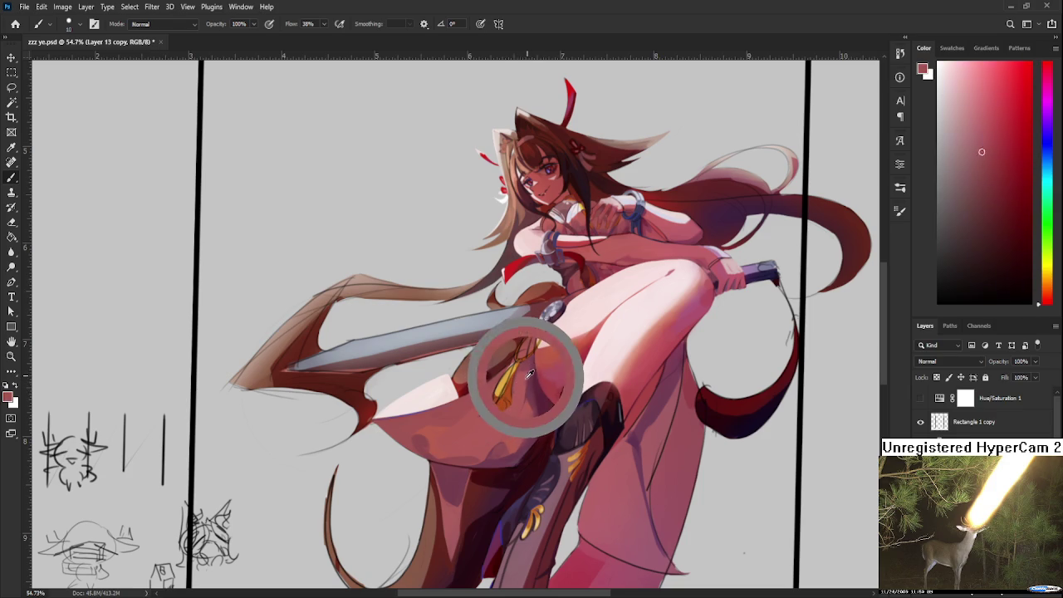
pyautogui.moveTo(531, 372); pyautogui.dragTo(531, 363)
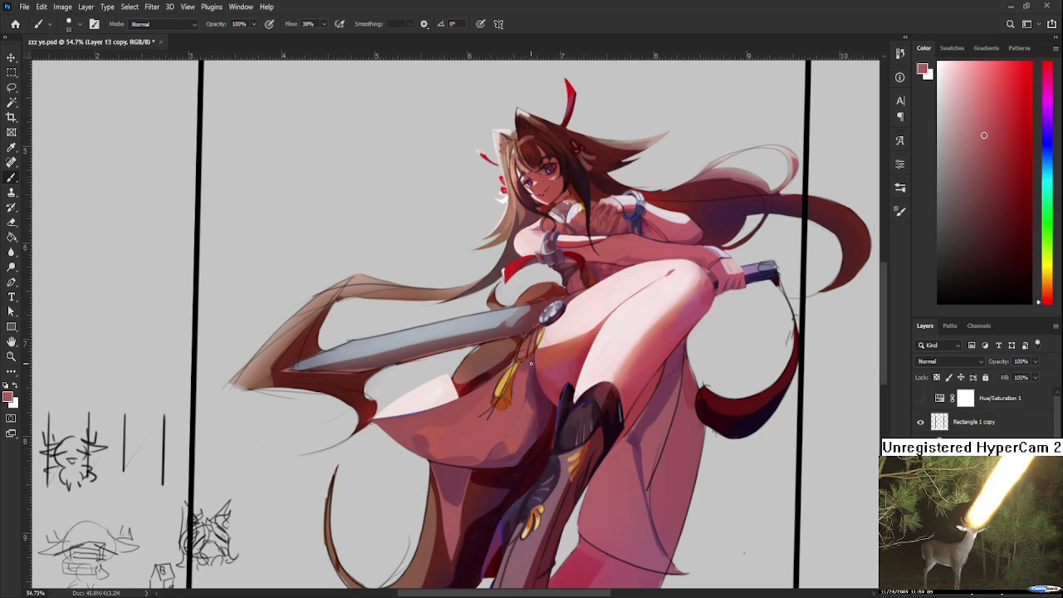
pyautogui.keyDown('alt'); pyautogui.click(528, 359); pyautogui.keyUp('alt')
pyautogui.keyDown('alt'); pyautogui.click(531, 365); pyautogui.keyUp('alt')
pyautogui.keyDown('alt'); pyautogui.click(533, 365); pyautogui.keyUp('alt')
pyautogui.keyDown('alt'); pyautogui.click(522, 371); pyautogui.keyUp('alt')
pyautogui.keyDown('alt'); pyautogui.click(523, 372); pyautogui.keyUp('alt')
pyautogui.keyDown('alt'); pyautogui.click(524, 372); pyautogui.keyUp('alt')
# Step: Shade the skirt beside the tassel with mid and darker reds
pyautogui.moveTo(525, 374)
pyautogui.mouseDown()
pyautogui.moveTo(528, 363)
pyautogui.moveTo(534, 376)
pyautogui.mouseUp()
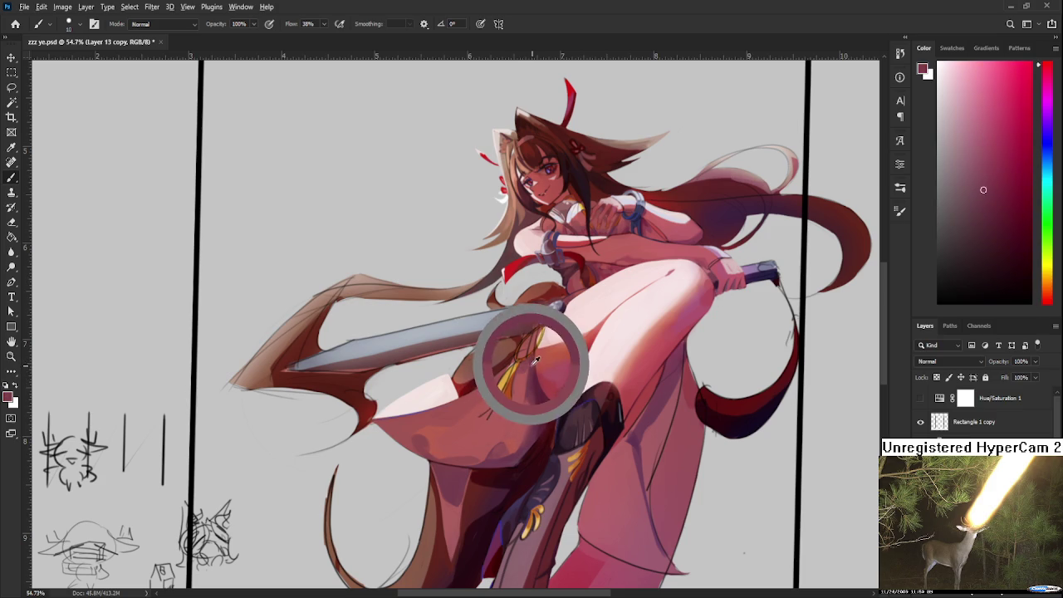
pyautogui.keyDown('alt'); pyautogui.click(534, 365); pyautogui.keyUp('alt')
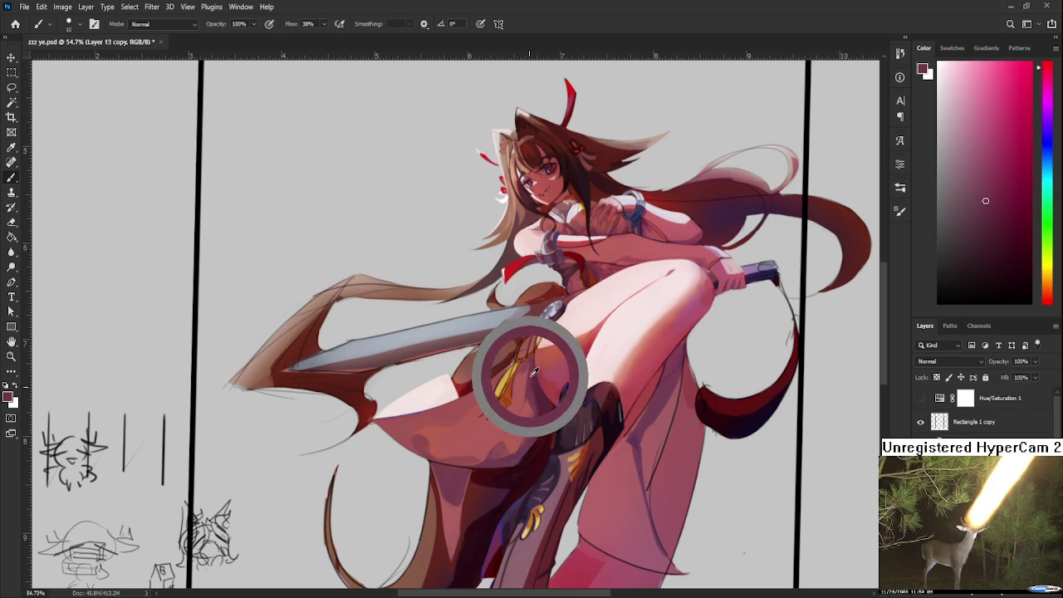
pyautogui.keyDown('alt'); pyautogui.click(533, 371); pyautogui.keyUp('alt')
pyautogui.moveTo(533, 371); pyautogui.dragTo(536, 366)
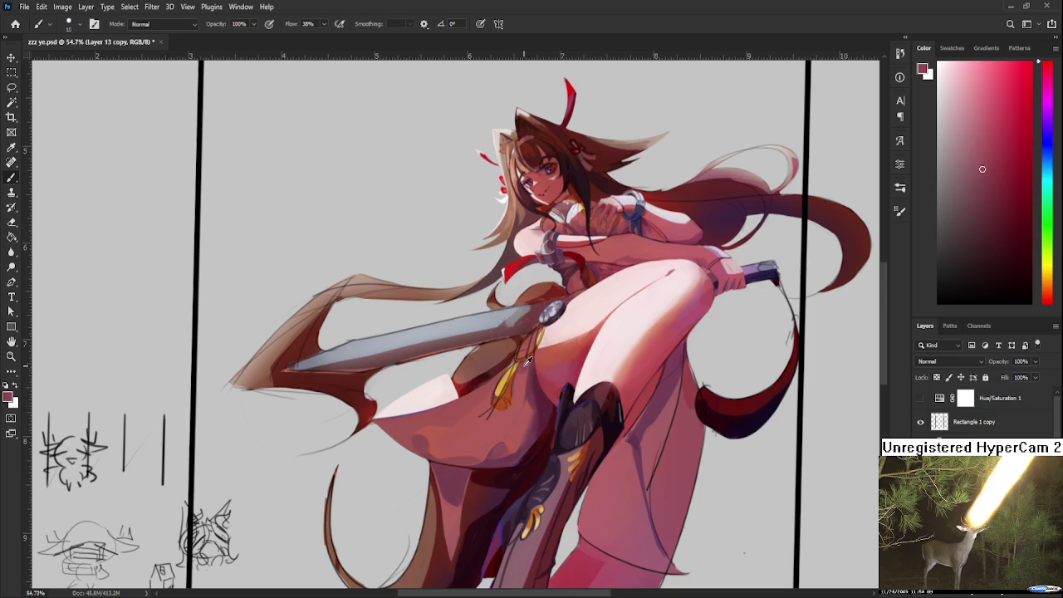
pyautogui.keyDown('alt'); pyautogui.click(532, 363); pyautogui.keyUp('alt')
pyautogui.keyDown('alt'); pyautogui.click(530, 358); pyautogui.keyUp('alt')
pyautogui.moveTo(531, 358); pyautogui.dragTo(532, 360)
pyautogui.keyDown('alt'); pyautogui.click(533, 362); pyautogui.keyUp('alt')
# Step: Smooth the lower skirt panel below the tassel with pale pinkish reds
pyautogui.keyDown('alt'); pyautogui.click(548, 402); pyautogui.keyUp('alt')
pyautogui.keyDown('alt'); pyautogui.click(532, 374); pyautogui.keyUp('alt')
pyautogui.moveTo(531, 374); pyautogui.dragTo(526, 384)
pyautogui.keyDown('alt'); pyautogui.click(522, 413); pyautogui.keyUp('alt')
pyautogui.keyDown('alt'); pyautogui.click(521, 397); pyautogui.keyUp('alt')
pyautogui.keyDown('alt'); pyautogui.click(525, 393); pyautogui.keyUp('alt')
pyautogui.moveTo(525, 394); pyautogui.dragTo(525, 405)
# Step: Edge the skirt near the sword hilt with deep red, blending lighter reds
pyautogui.keyDown('alt'); pyautogui.click(534, 370); pyautogui.keyUp('alt')
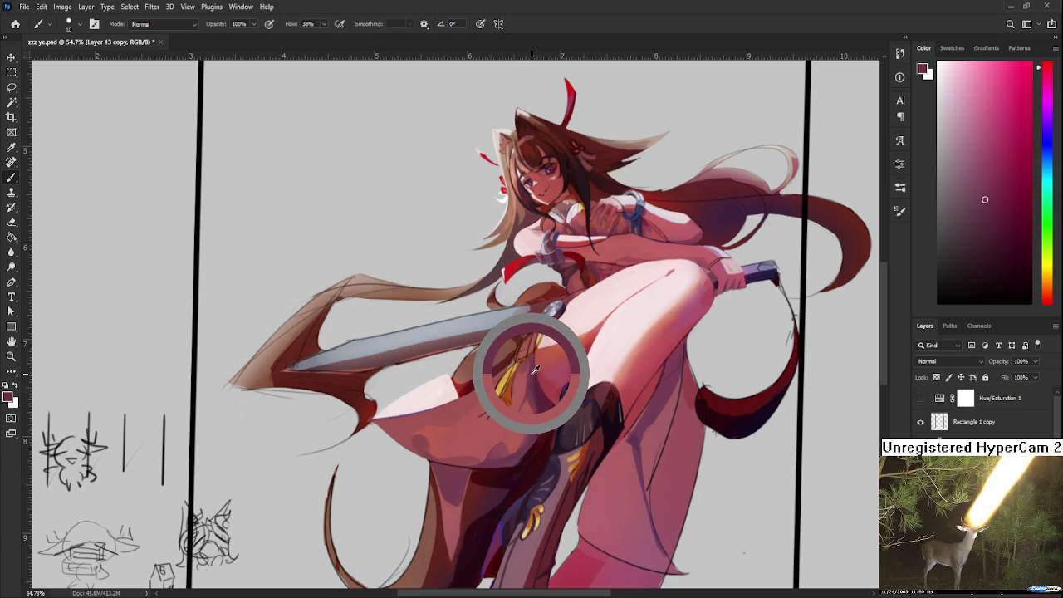
pyautogui.moveTo(535, 371); pyautogui.dragTo(517, 375)
pyautogui.keyDown('alt'); pyautogui.click(527, 375); pyautogui.keyUp('alt')
pyautogui.keyDown('alt'); pyautogui.click(526, 369); pyautogui.keyUp('alt')
pyautogui.keyDown('alt'); pyautogui.click(532, 364); pyautogui.keyUp('alt')
pyautogui.keyDown('alt'); pyautogui.click(525, 395); pyautogui.keyUp('alt')
pyautogui.keyDown('alt'); pyautogui.click(524, 406); pyautogui.keyUp('alt')
pyautogui.keyDown('alt'); pyautogui.click(523, 397); pyautogui.keyUp('alt')
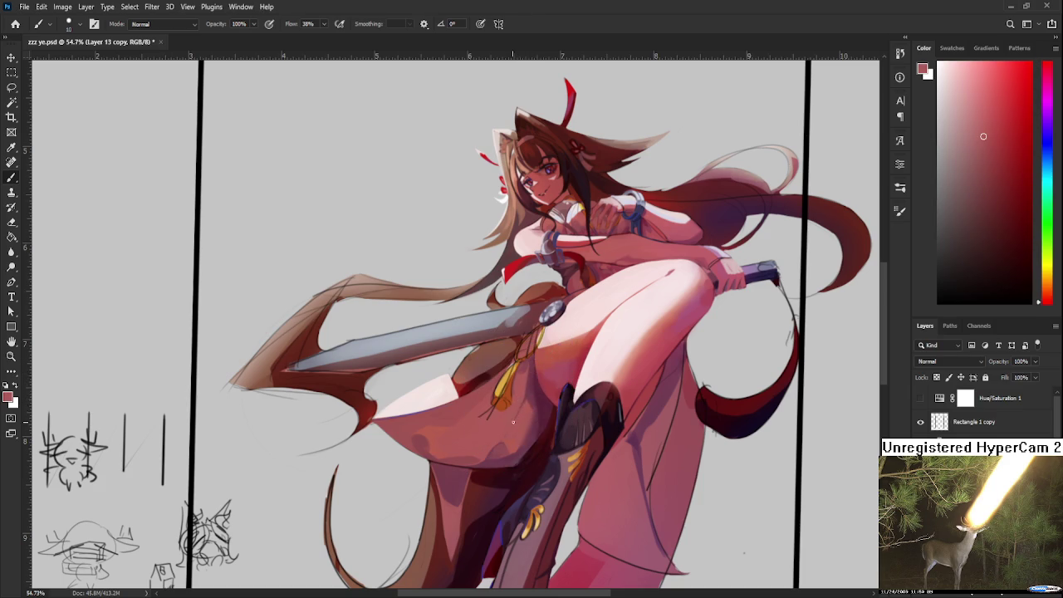
pyautogui.keyDown('alt'); pyautogui.click(532, 380); pyautogui.keyUp('alt')
pyautogui.keyDown('alt'); pyautogui.click(523, 378); pyautogui.keyUp('alt')
pyautogui.keyDown('alt'); pyautogui.click(527, 371); pyautogui.keyUp('alt')
# Step: Zoom to the skirt below the tassel and paint lighter sampled skirt tones
pyautogui.scroll(-1, 489, 453)
pyautogui.scroll(-1, 490, 452)
pyautogui.scroll(2, 490, 452)
pyautogui.scroll(1, 490, 453)
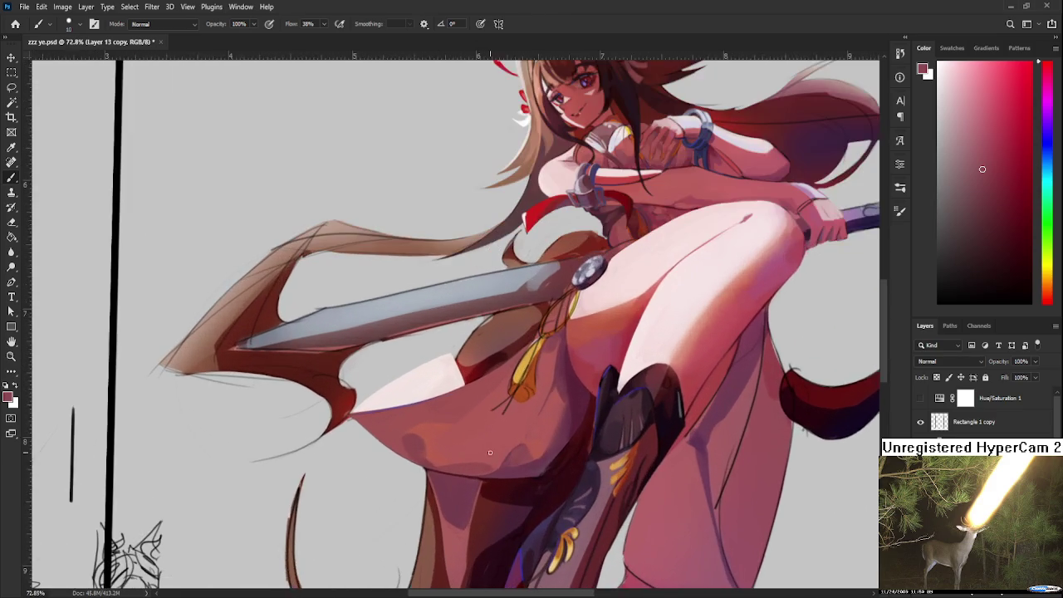
pyautogui.moveTo(493, 472); pyautogui.dragTo(525, 426)
pyautogui.keyDown('alt'); pyautogui.click(482, 480); pyautogui.keyUp('alt')
pyautogui.keyDown('alt'); pyautogui.click(487, 469); pyautogui.keyUp('alt')
pyautogui.keyDown('alt'); pyautogui.click(482, 481); pyautogui.keyUp('alt')
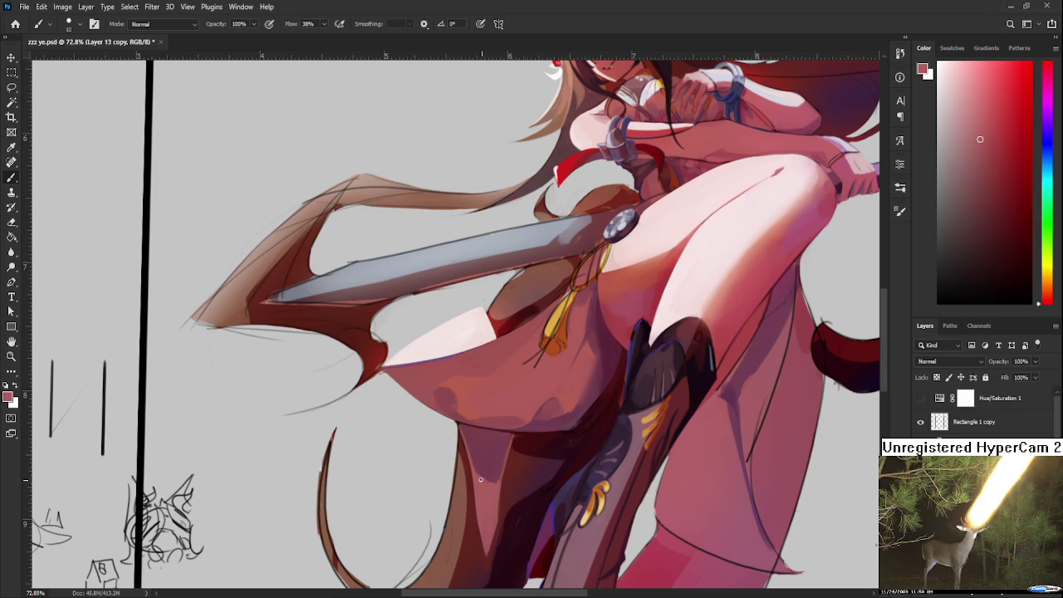
# Step: Paint dark fold shading alternating with light skirt tones under the tassel
pyautogui.keyDown('alt'); pyautogui.click(482, 480); pyautogui.keyUp('alt')
pyautogui.keyDown('alt'); pyautogui.click(482, 472); pyautogui.keyUp('alt')
pyautogui.keyDown('alt'); pyautogui.click(496, 480); pyautogui.keyUp('alt')
pyautogui.keyDown('alt'); pyautogui.click(495, 487); pyautogui.keyUp('alt')
pyautogui.keyDown('alt'); pyautogui.click(497, 483); pyautogui.keyUp('alt')
pyautogui.keyDown('alt'); pyautogui.click(499, 479); pyautogui.keyUp('alt')
pyautogui.keyDown('alt'); pyautogui.click(499, 469); pyautogui.keyUp('alt')
pyautogui.keyDown('alt'); pyautogui.click(499, 485); pyautogui.keyUp('alt')
pyautogui.keyDown('alt'); pyautogui.click(497, 475); pyautogui.keyUp('alt')
# Step: Blend the fold with lighter reds sampled from the skirt
pyautogui.keyDown('alt'); pyautogui.click(525, 414); pyautogui.keyUp('alt')
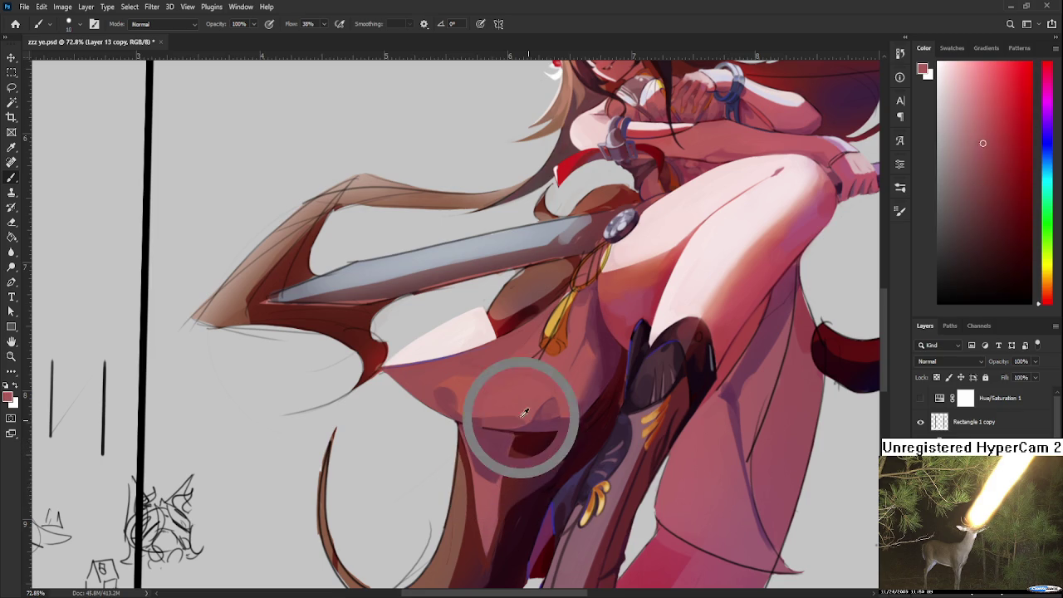
pyautogui.keyDown('alt'); pyautogui.click(524, 415); pyautogui.keyUp('alt')
pyautogui.keyDown('alt'); pyautogui.click(521, 417); pyautogui.keyUp('alt')
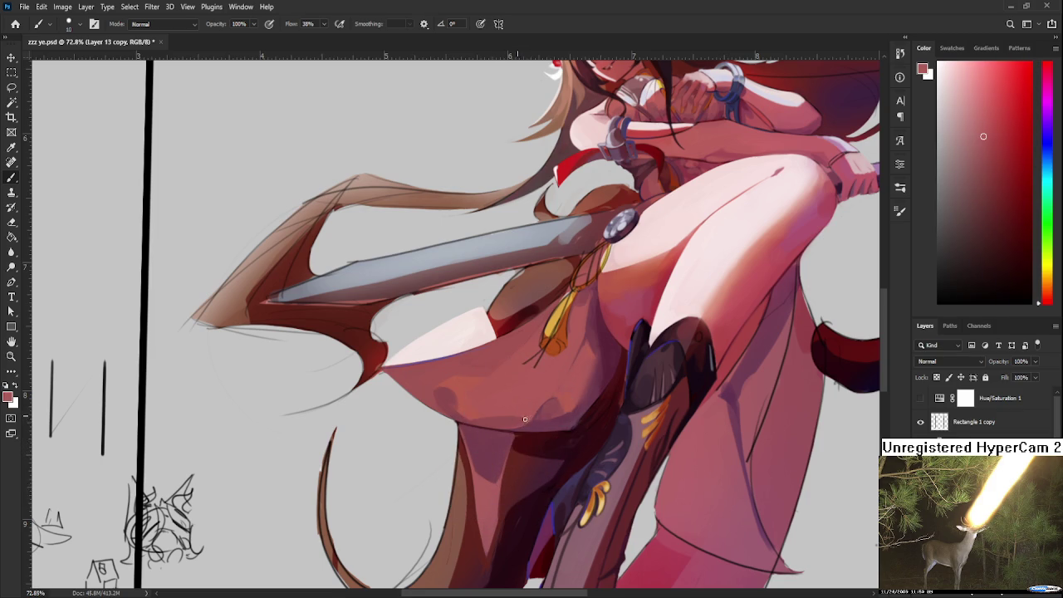
pyautogui.keyDown('alt'); pyautogui.click(542, 401); pyautogui.keyUp('alt')
pyautogui.scroll(-3, 593, 375)
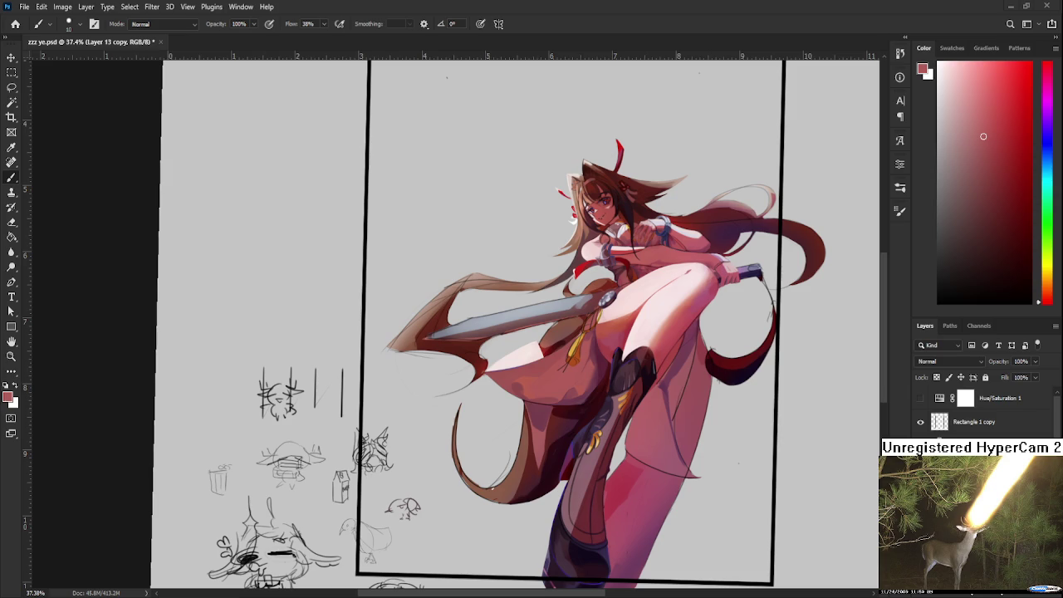
# Step: Sample a deep maroon from the shadowed skirt fold beside the boot
pyautogui.keyDown('alt'); pyautogui.click(541, 423); pyautogui.keyUp('alt')
pyautogui.moveTo(541, 424)
pyautogui.mouseDown()
pyautogui.moveTo(539, 447)
pyautogui.moveTo(559, 438)
pyautogui.moveTo(556, 425)
pyautogui.mouseUp()
pyautogui.keyDown('alt'); pyautogui.click(538, 445); pyautogui.keyUp('alt')
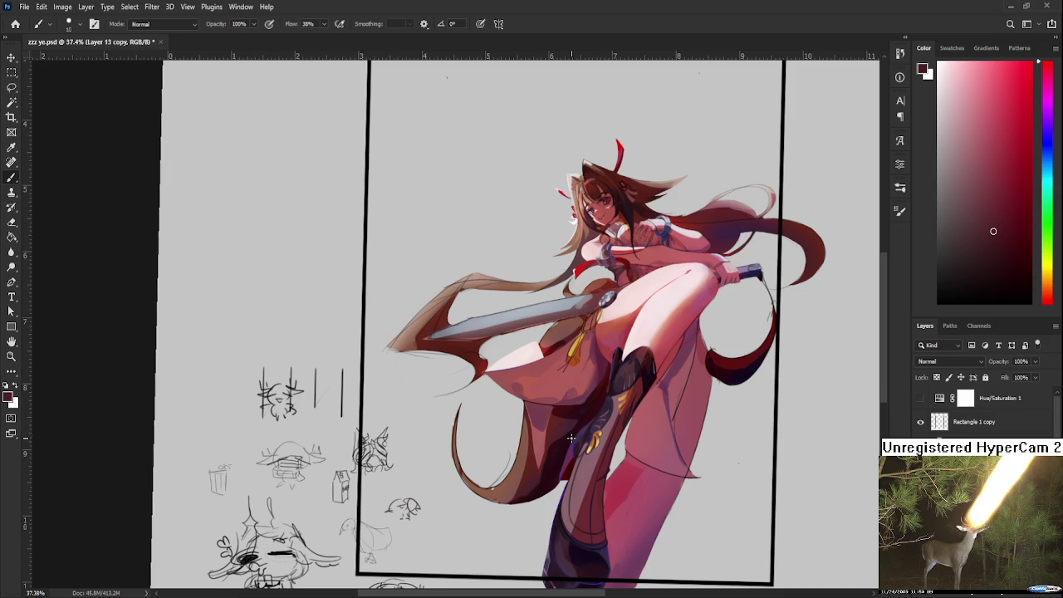
# Step: Frame the skirt below the sword and sample its darker and brighter reds
pyautogui.moveTo(554, 446); pyautogui.dragTo(524, 459)
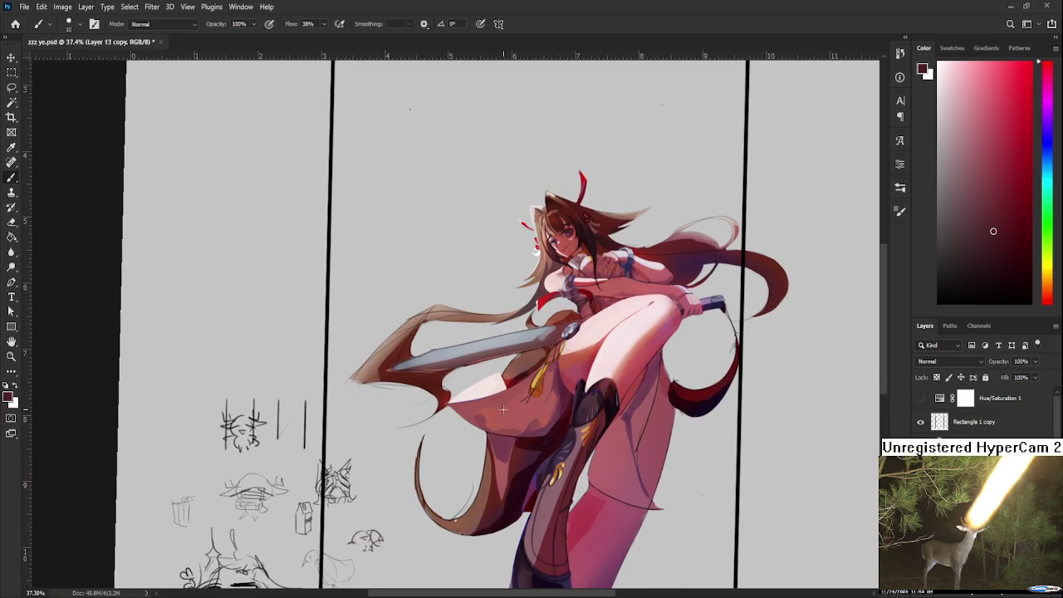
pyautogui.scroll(2, 504, 395)
pyautogui.scroll(1, 504, 395)
pyautogui.scroll(1, 542, 406)
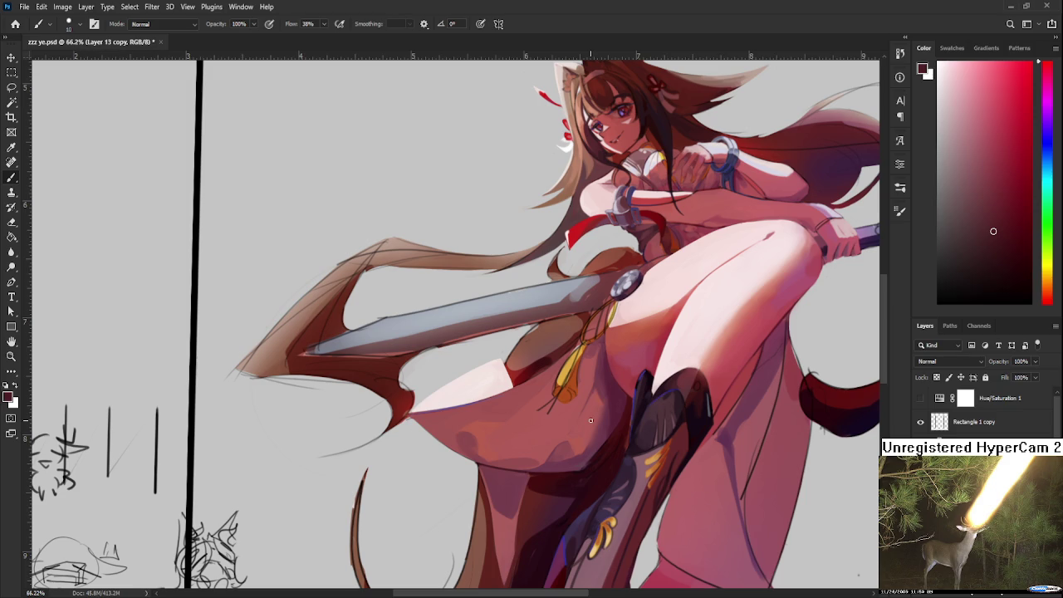
pyautogui.moveTo(487, 454)
pyautogui.mouseDown()
pyautogui.moveTo(558, 378)
pyautogui.moveTo(513, 332)
pyautogui.mouseUp()
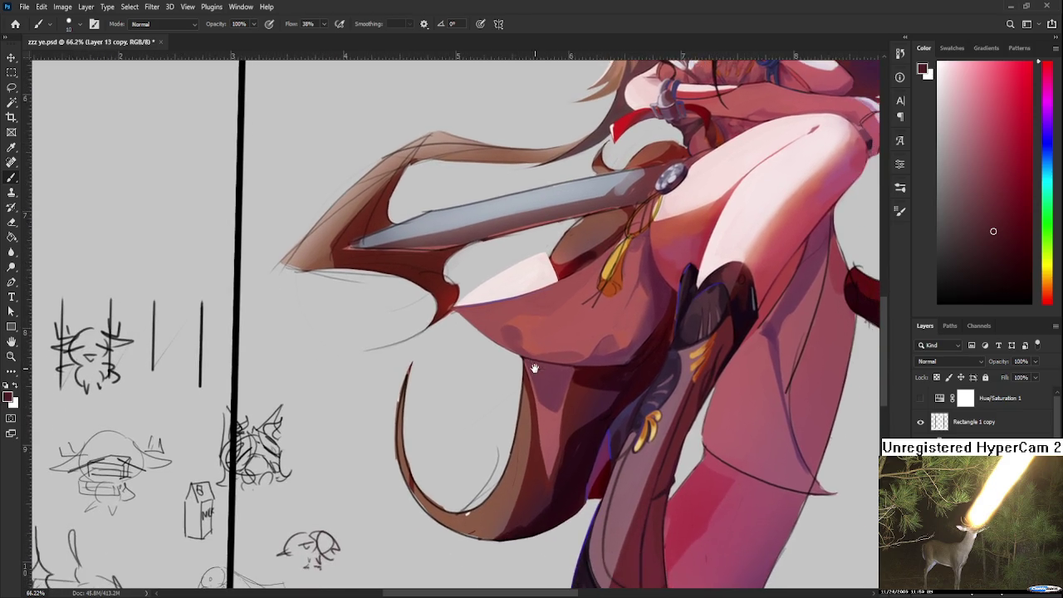
pyautogui.keyDown('alt'); pyautogui.click(526, 402); pyautogui.keyUp('alt')
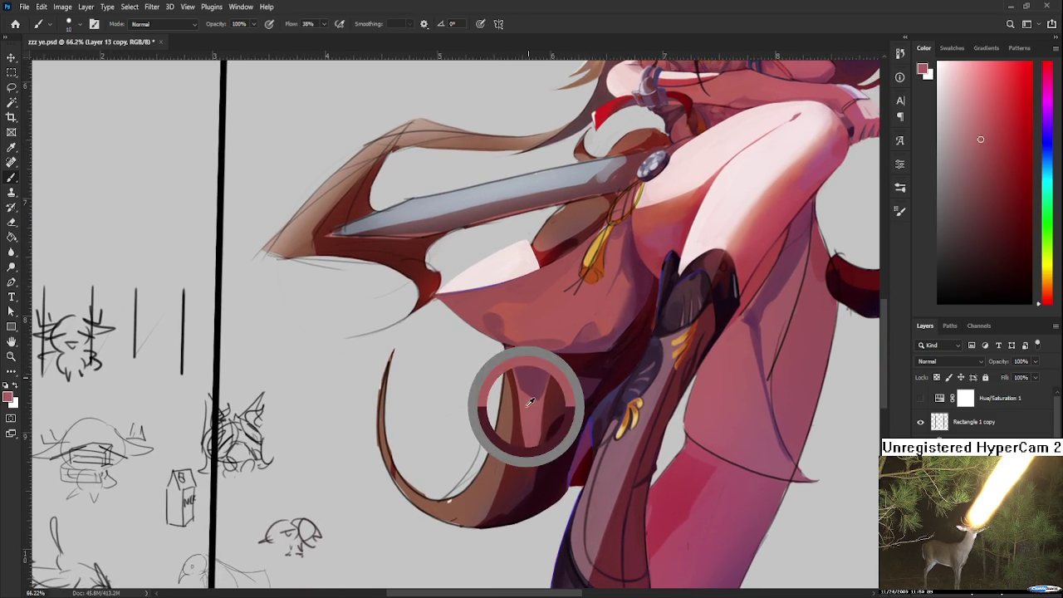
pyautogui.keyDown('alt'); pyautogui.click(542, 394); pyautogui.keyUp('alt')
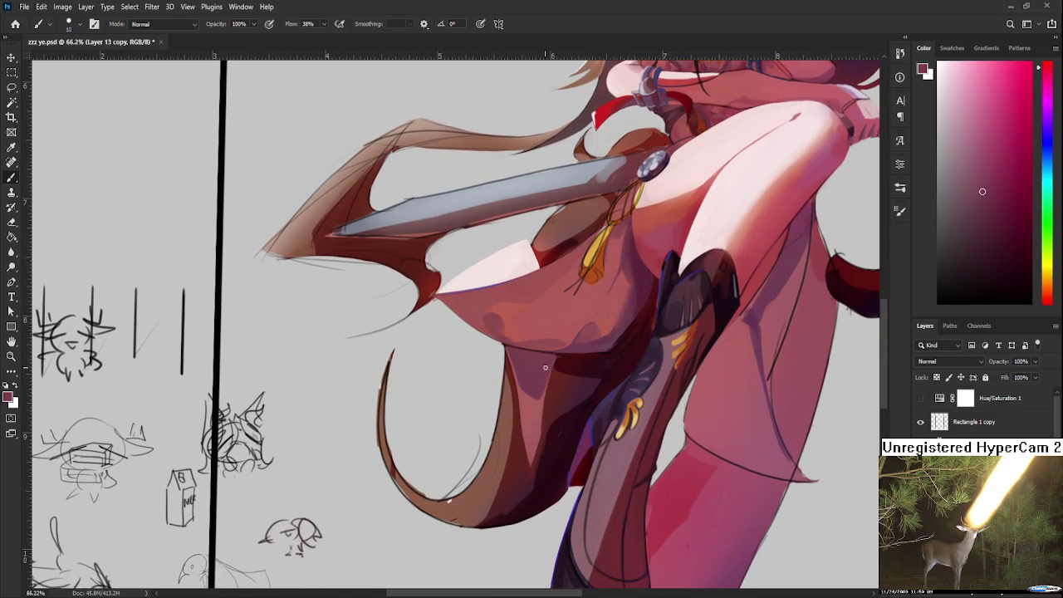
pyautogui.keyDown('alt'); pyautogui.click(541, 392); pyautogui.keyUp('alt')
pyautogui.keyDown('alt'); pyautogui.click(540, 403); pyautogui.keyUp('alt')
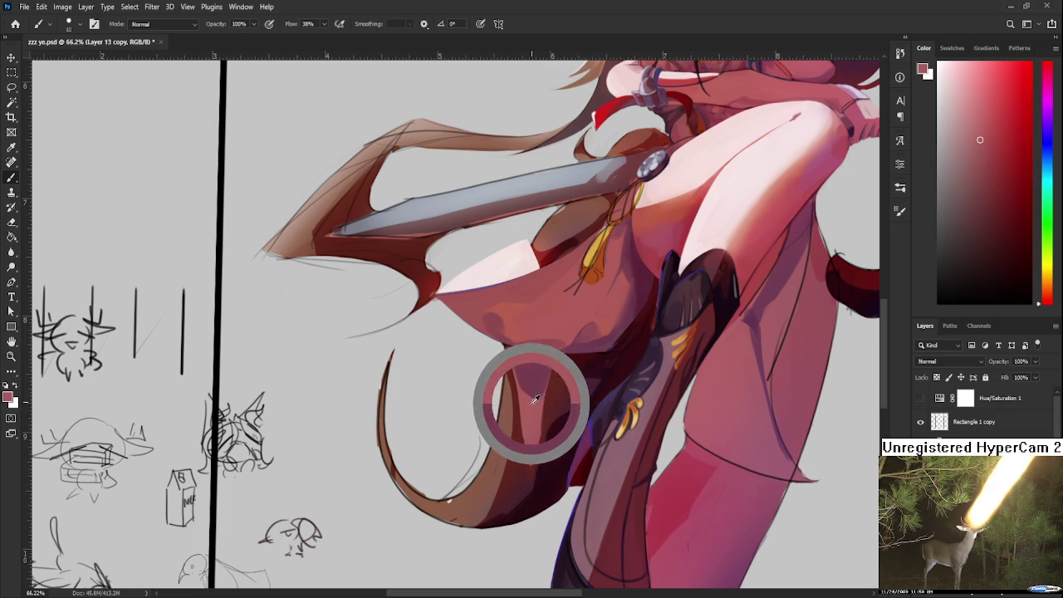
# Step: Enlarge the brush and dab darker red shading into the skirt fold
pyautogui.press(']')
pyautogui.press(']')
pyautogui.press(']')
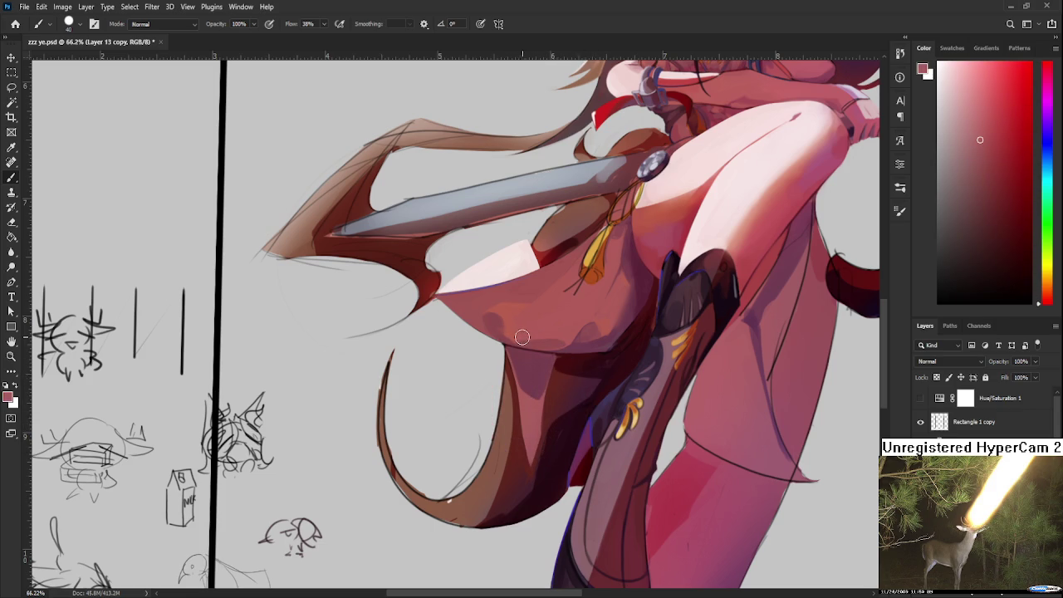
pyautogui.keyDown('alt'); pyautogui.click(522, 376); pyautogui.keyUp('alt')
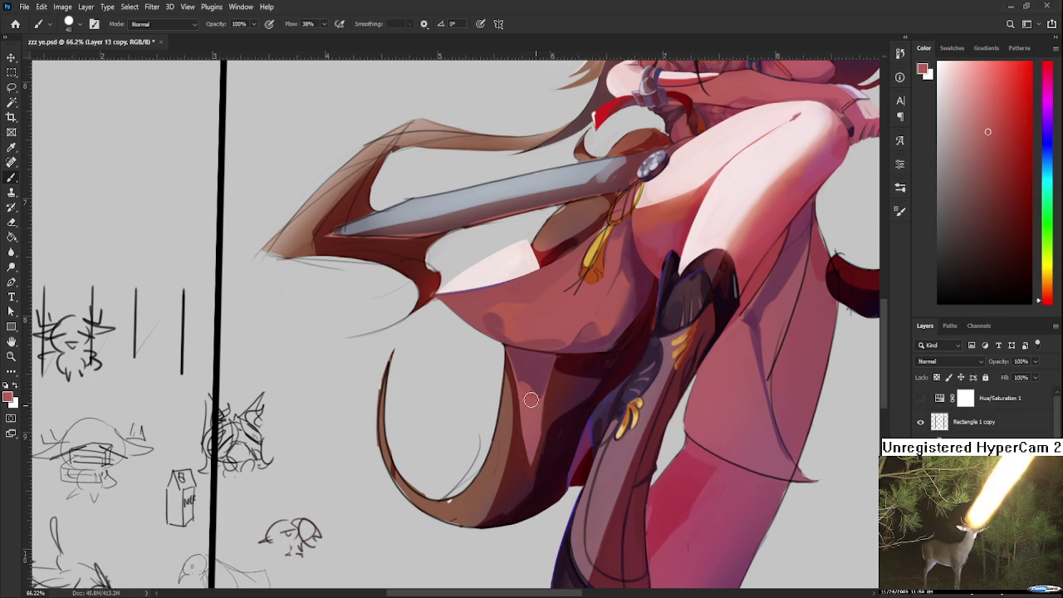
pyautogui.keyDown('alt'); pyautogui.click(531, 373); pyautogui.keyUp('alt')
pyautogui.keyDown('alt'); pyautogui.click(535, 372); pyautogui.keyUp('alt')
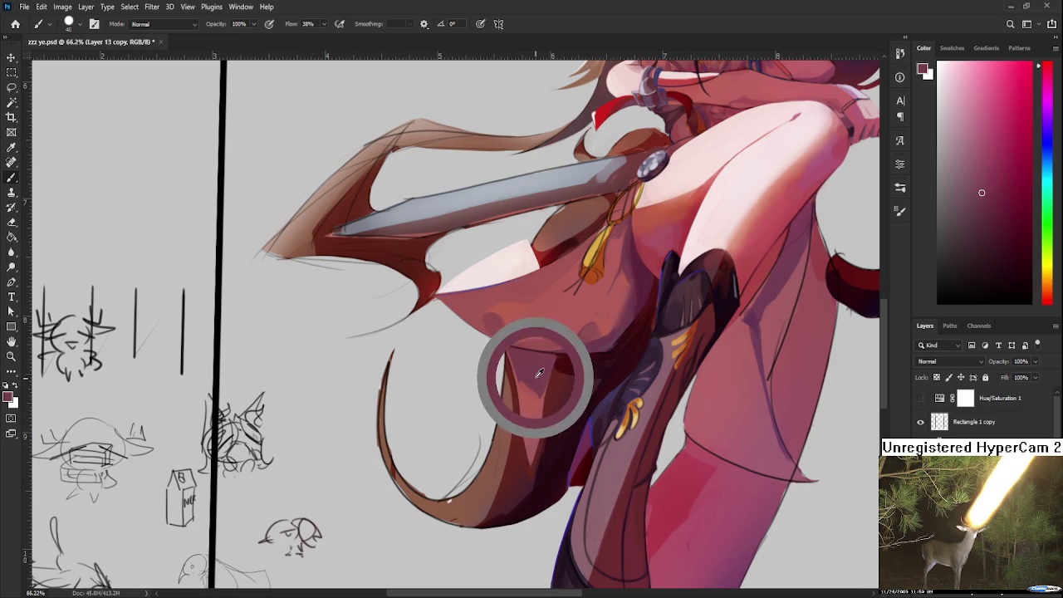
pyautogui.keyDown('alt'); pyautogui.click(540, 376); pyautogui.keyUp('alt')
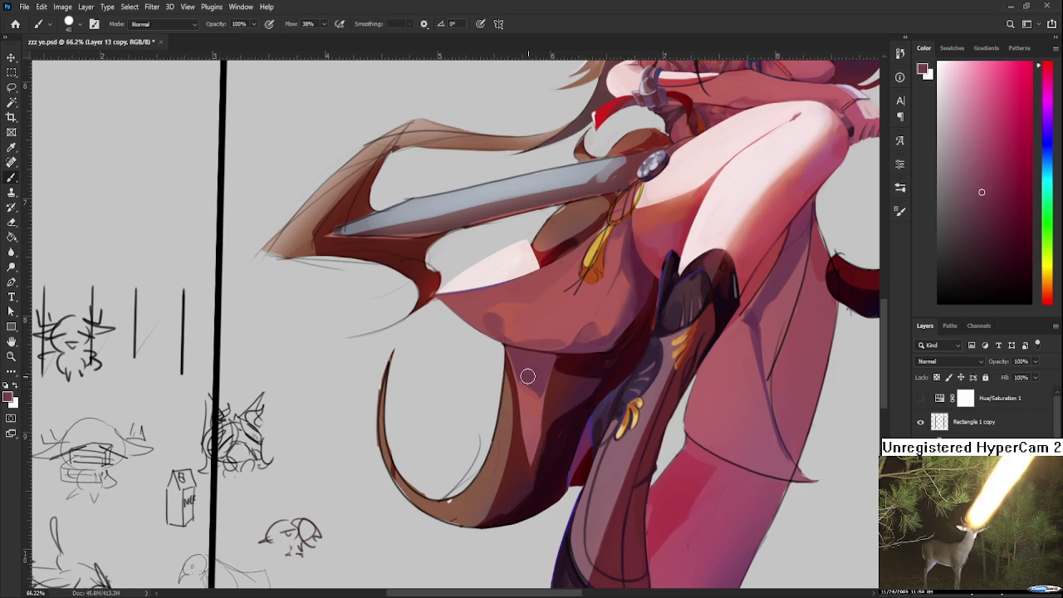
pyautogui.keyDown('alt'); pyautogui.click(535, 383); pyautogui.keyUp('alt')
pyautogui.keyDown('alt'); pyautogui.click(531, 387); pyautogui.keyUp('alt')
pyautogui.keyDown('alt'); pyautogui.click(537, 374); pyautogui.keyUp('alt')
# Step: Blend the fold shading with mid and lighter skirt reds, then reframe toward the sword hilt
pyautogui.keyDown('alt'); pyautogui.click(542, 378); pyautogui.keyUp('alt')
pyautogui.keyDown('alt'); pyautogui.click(536, 387); pyautogui.keyUp('alt')
pyautogui.keyDown('alt'); pyautogui.click(535, 390); pyautogui.keyUp('alt')
pyautogui.keyDown('alt'); pyautogui.click(539, 384); pyautogui.keyUp('alt')
pyautogui.keyDown('alt'); pyautogui.click(543, 369); pyautogui.keyUp('alt')
pyautogui.keyDown('alt'); pyautogui.click(536, 385); pyautogui.keyUp('alt')
pyautogui.keyDown('alt'); pyautogui.click(534, 394); pyautogui.keyUp('alt')
pyautogui.moveTo(633, 242); pyautogui.dragTo(572, 394)
pyautogui.scroll(-3, 572, 394)
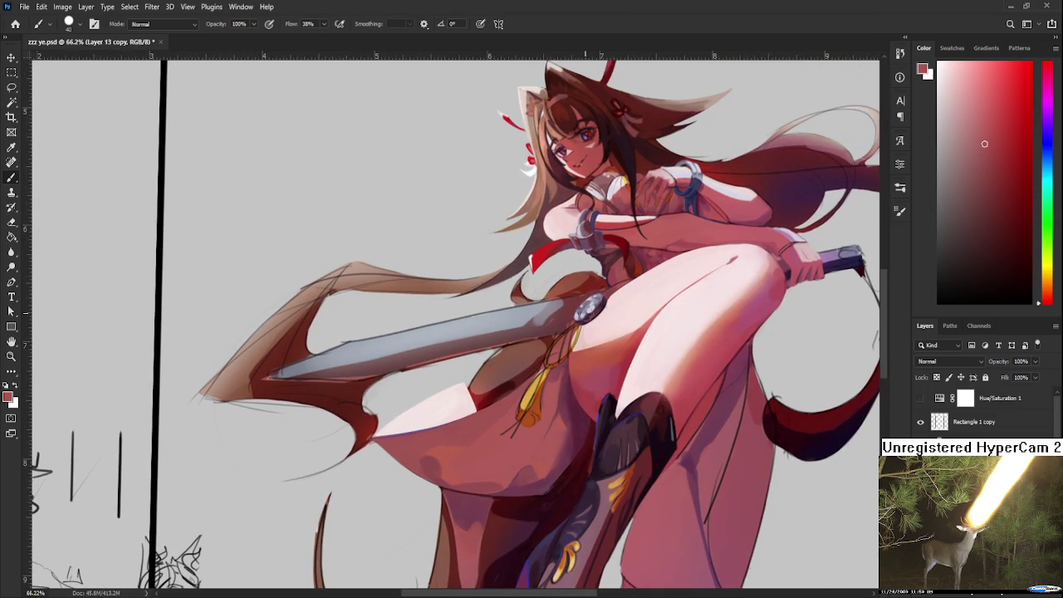
# Step: Zoom in on the tassel and extend orange paint at its tip
pyautogui.scroll(-2, 604, 366)
pyautogui.scroll(2, 604, 366)
pyautogui.scroll(3, 569, 398)
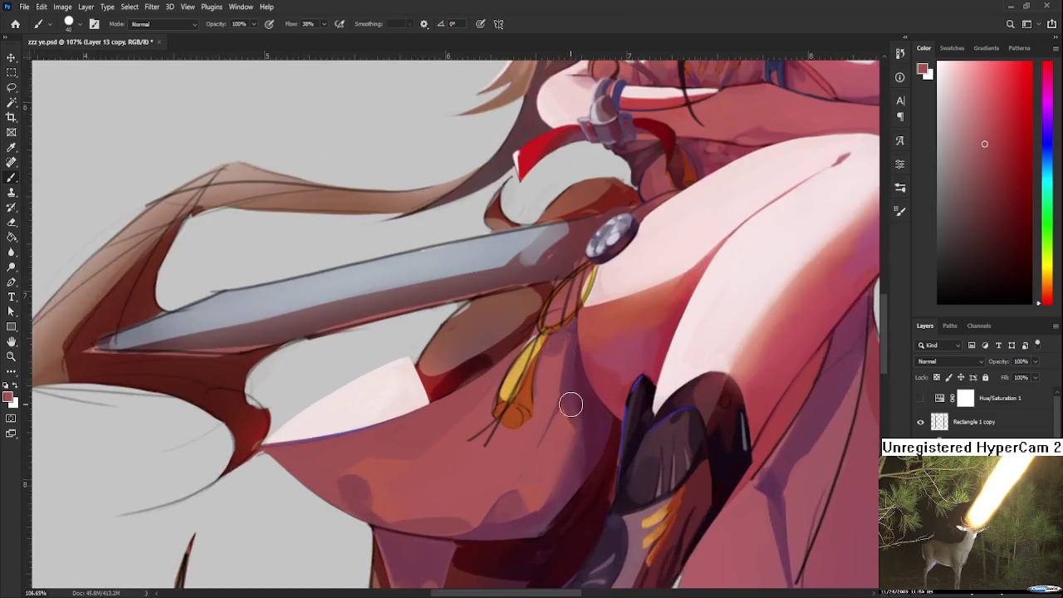
pyautogui.scroll(2, 565, 409)
pyautogui.moveTo(530, 369); pyautogui.dragTo(576, 379)
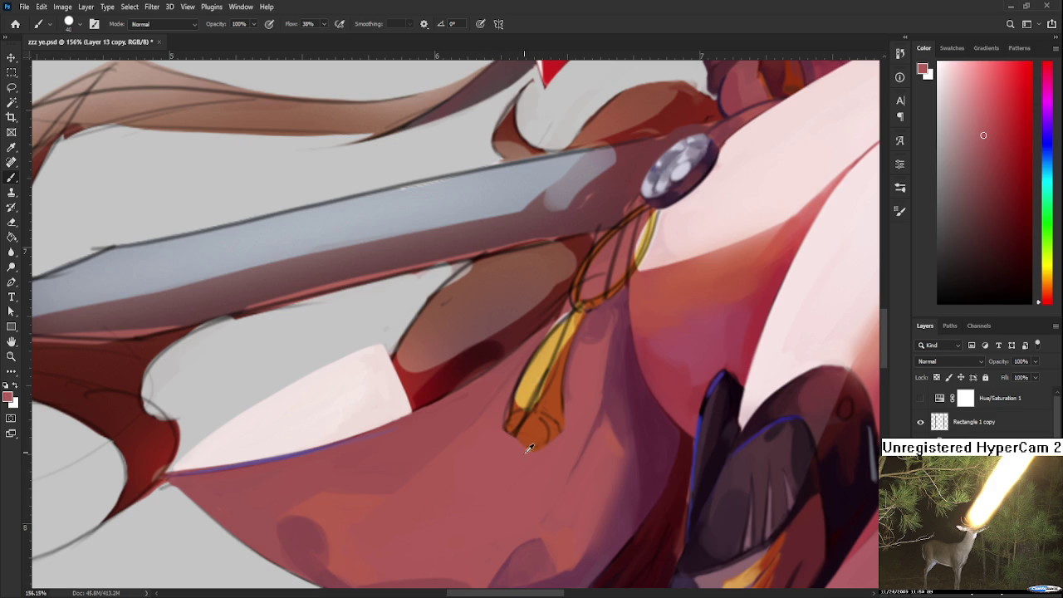
pyautogui.keyDown('alt'); pyautogui.click(530, 426); pyautogui.keyUp('alt')
pyautogui.moveTo(532, 425); pyautogui.dragTo(534, 431)
# Step: With a smaller brush, flatten the tip's bottom edge using the pinkish skirt red
pyautogui.press('[')
pyautogui.press('[')
pyautogui.press('[')
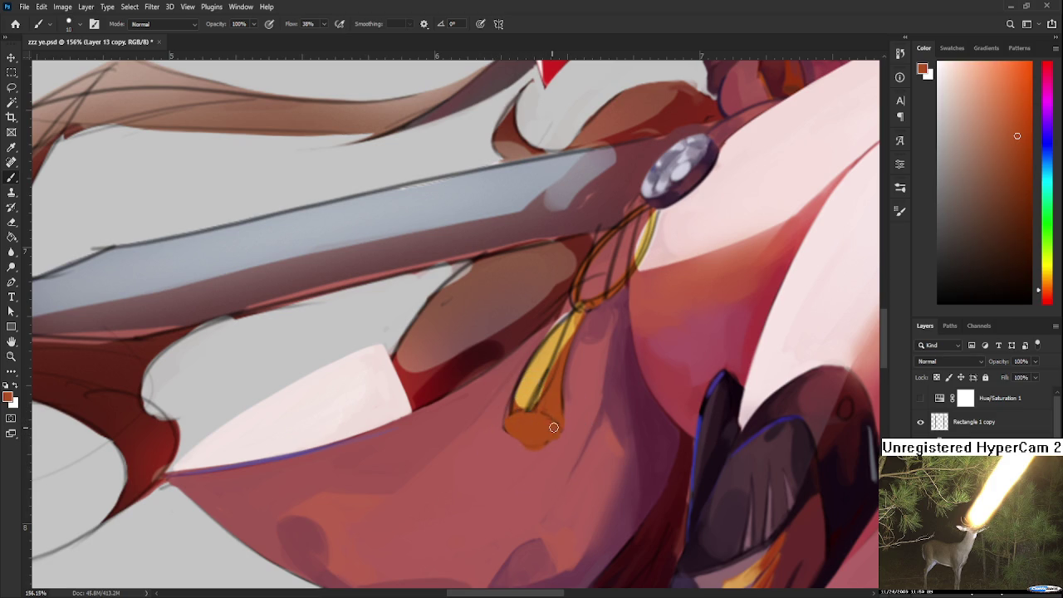
pyautogui.keyDown('alt'); pyautogui.click(509, 444); pyautogui.keyUp('alt')
pyautogui.moveTo(509, 444)
pyautogui.mouseDown()
pyautogui.moveTo(546, 450)
pyautogui.moveTo(574, 438)
pyautogui.mouseUp()
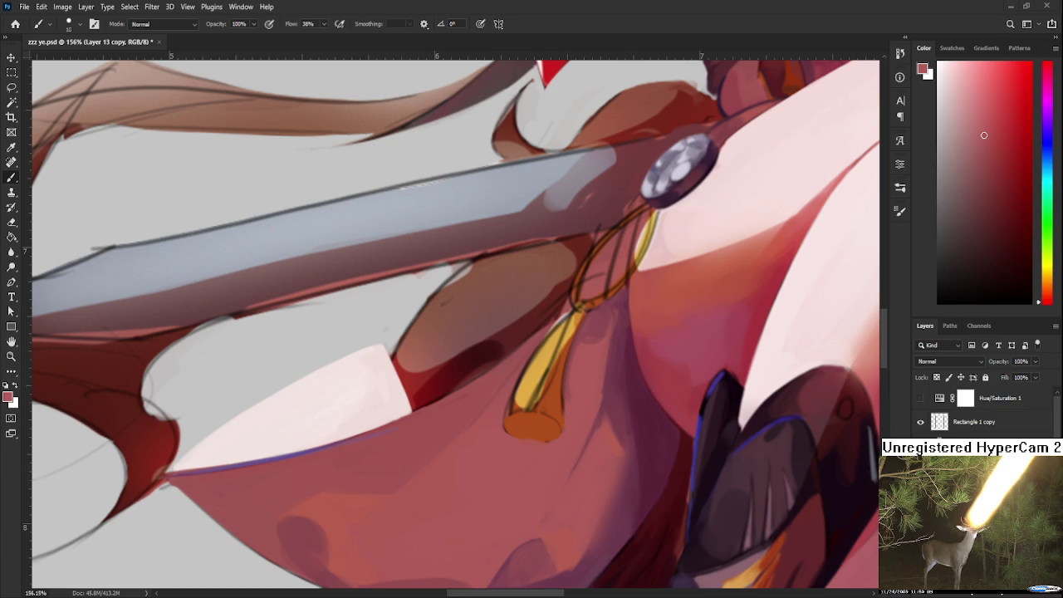
pyautogui.moveTo(559, 347); pyautogui.dragTo(516, 372)
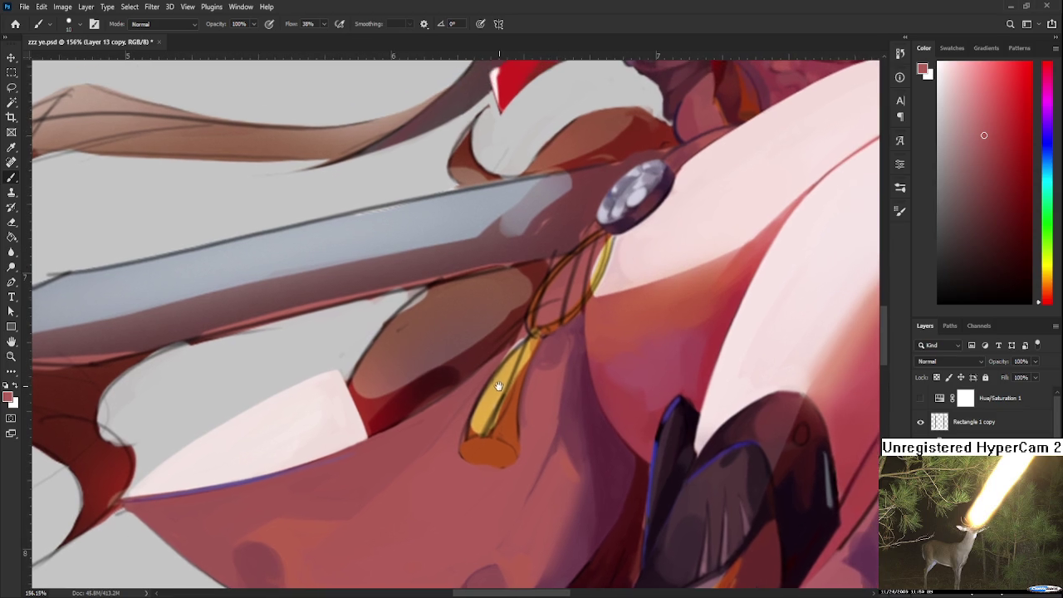
# Step: Sample tassel golds and try a light gold highlight down the tassel, then undo it
pyautogui.keyDown('alt'); pyautogui.click(508, 411); pyautogui.keyUp('alt')
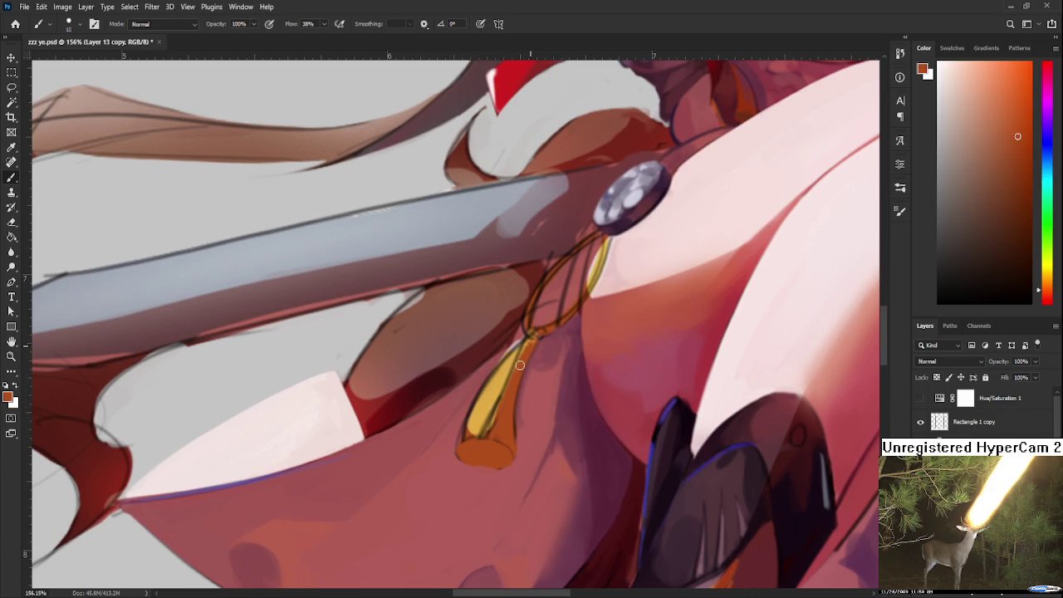
pyautogui.keyDown('alt'); pyautogui.click(532, 347); pyautogui.keyUp('alt')
pyautogui.keyDown('alt'); pyautogui.click(502, 387); pyautogui.keyUp('alt')
pyautogui.keyDown('alt'); pyautogui.click(519, 352); pyautogui.keyUp('alt')
pyautogui.hotkey('ctrl', 'z')
pyautogui.moveTo(525, 342); pyautogui.dragTo(505, 438)
pyautogui.hotkey('ctrl', 'z')
# Step: Paint a darker orange-red stroke and a brighter gold stroke along the tassel
pyautogui.keyDown('alt'); pyautogui.click(505, 408); pyautogui.keyUp('alt')
pyautogui.moveTo(525, 341); pyautogui.dragTo(515, 405)
pyautogui.keyDown('alt'); pyautogui.click(508, 409); pyautogui.keyUp('alt')
pyautogui.keyDown('alt'); pyautogui.click(500, 431); pyautogui.keyUp('alt')
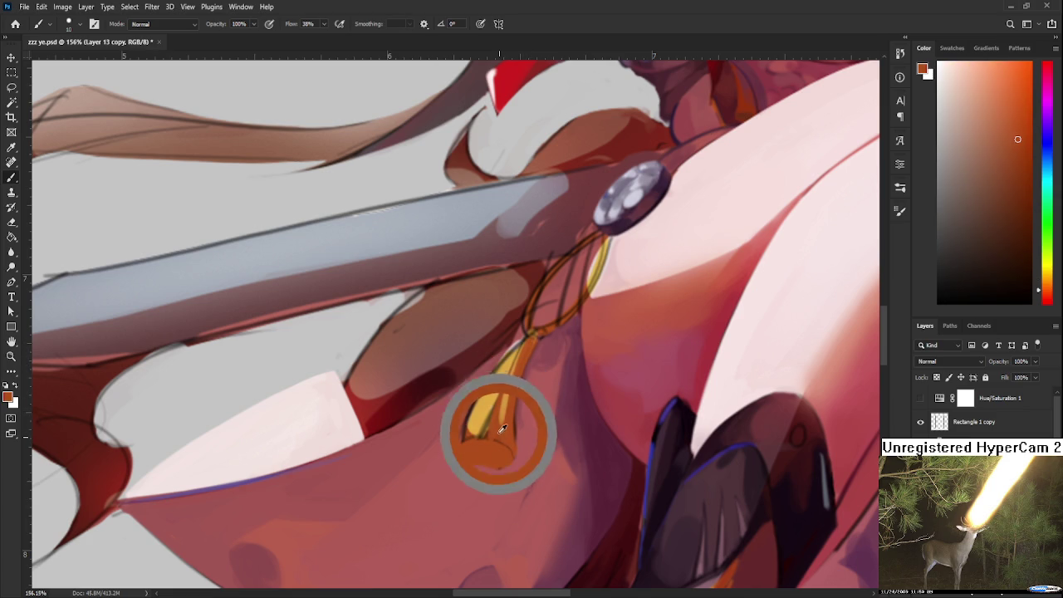
pyautogui.keyDown('alt'); pyautogui.click(493, 426); pyautogui.keyUp('alt')
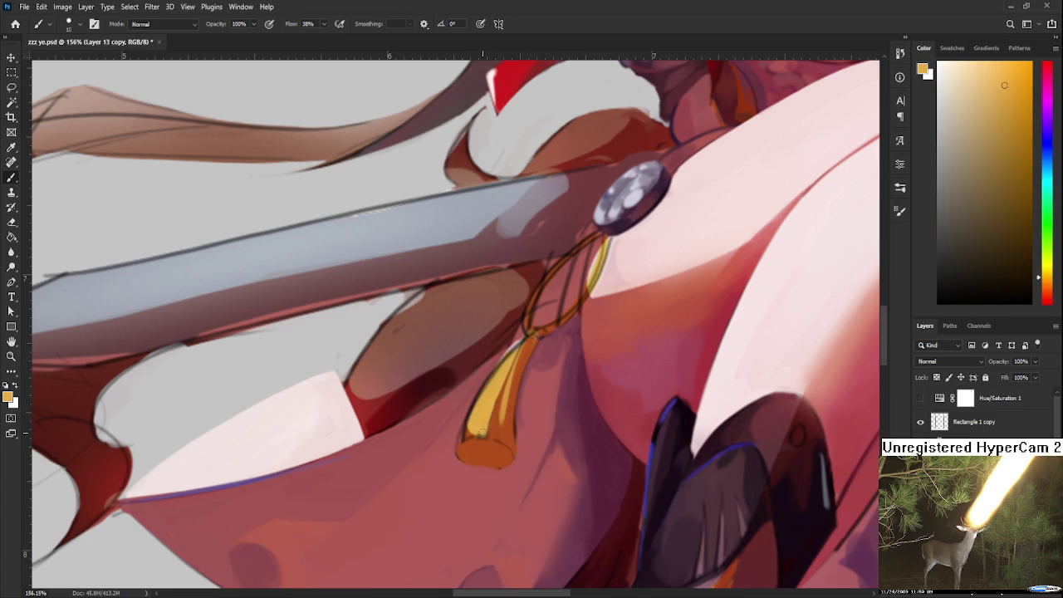
pyautogui.keyDown('alt'); pyautogui.click(474, 408); pyautogui.keyUp('alt')
pyautogui.moveTo(500, 374); pyautogui.dragTo(469, 420)
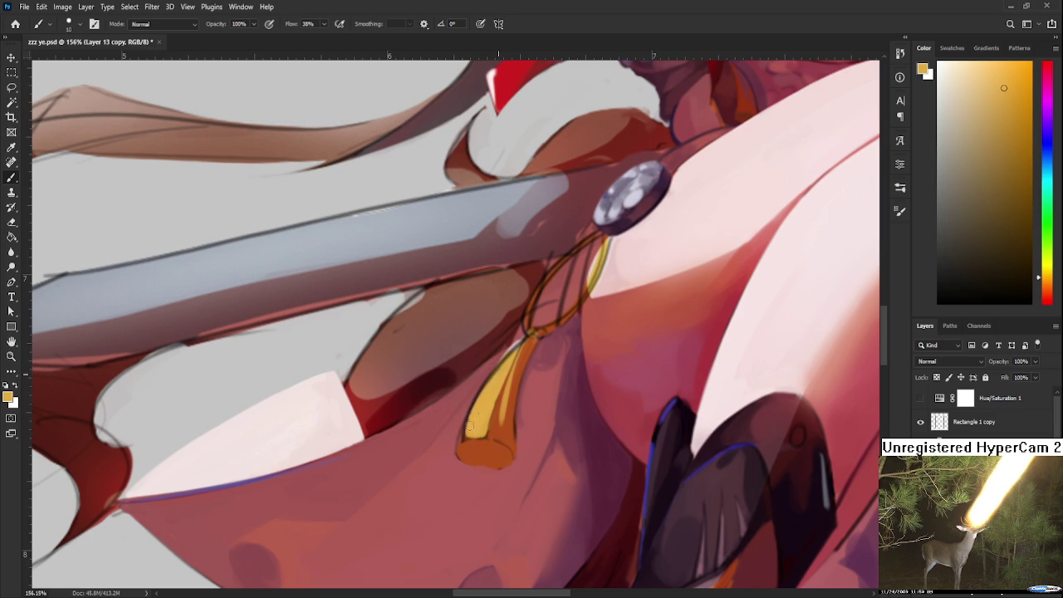
# Step: Sample the dark reds beside the tassel and down its length
pyautogui.keyDown('alt'); pyautogui.click(479, 367); pyautogui.keyUp('alt')
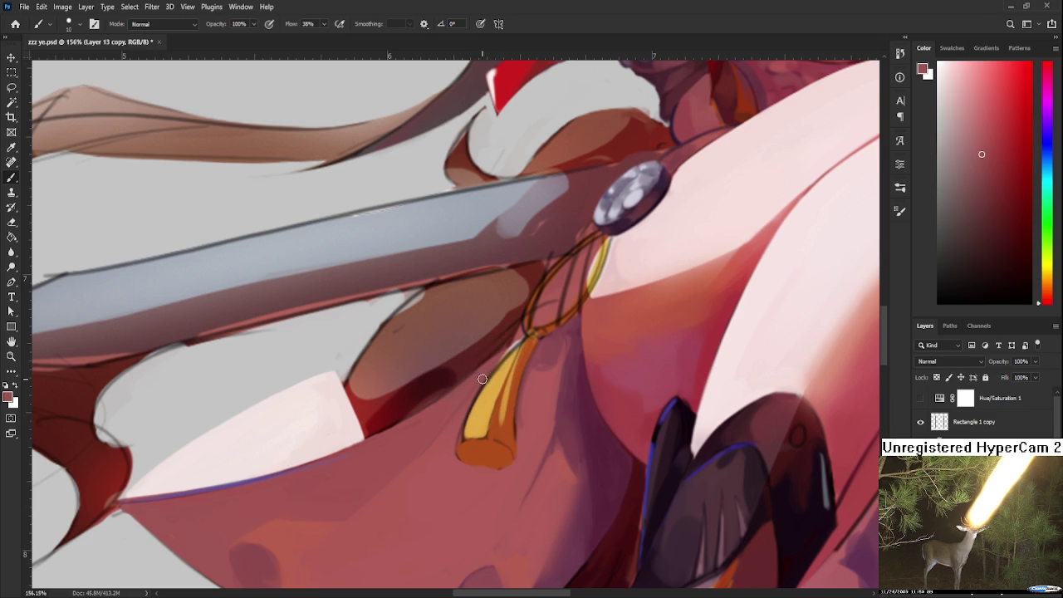
pyautogui.keyDown('alt'); pyautogui.click(475, 381); pyautogui.keyUp('alt')
pyautogui.keyDown('alt'); pyautogui.click(475, 382); pyautogui.keyUp('alt')
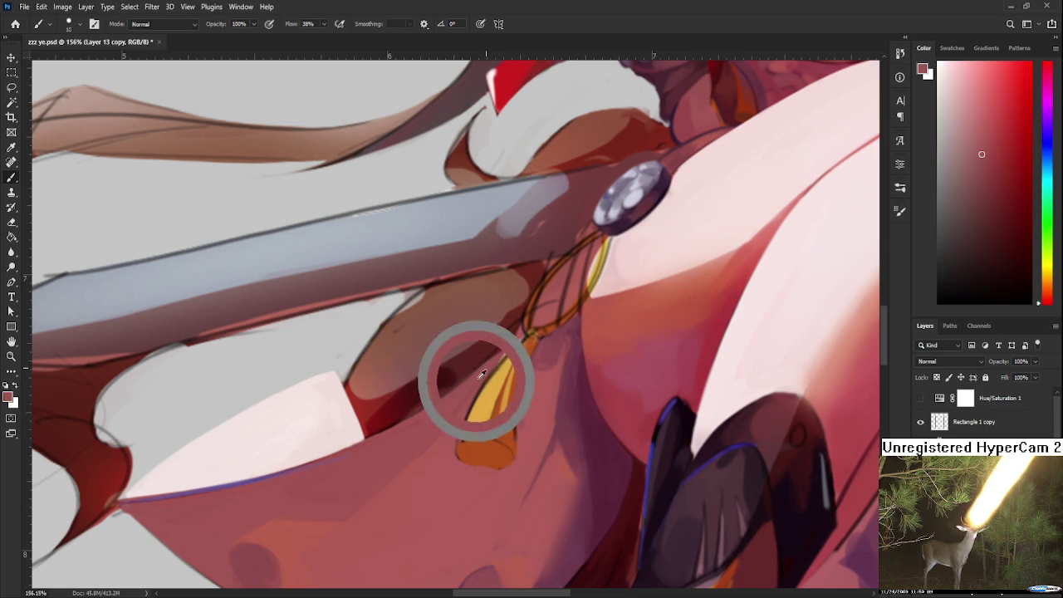
pyautogui.keyDown('alt'); pyautogui.click(452, 442); pyautogui.keyUp('alt')
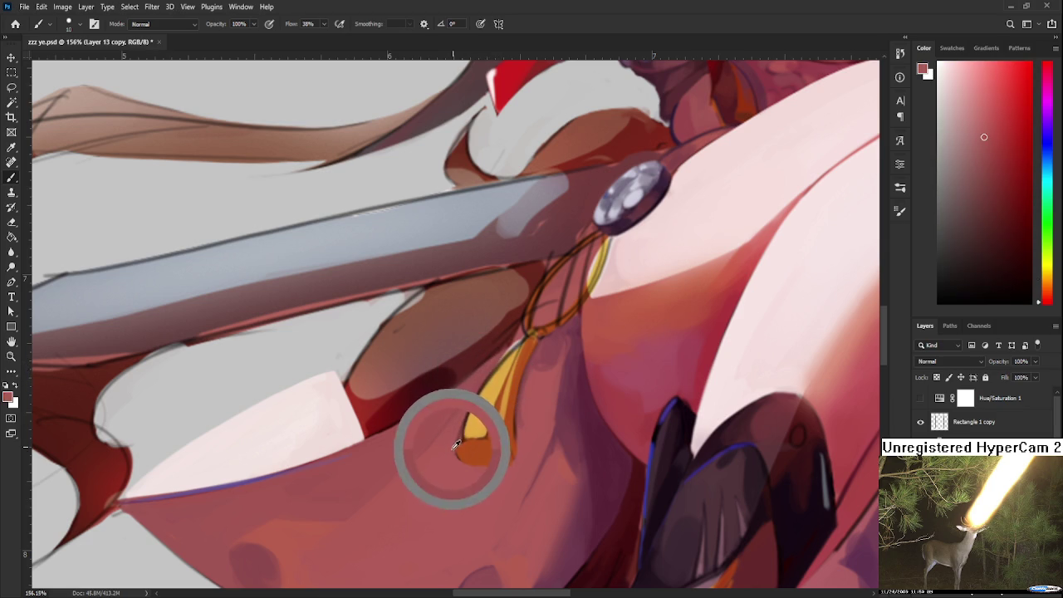
pyautogui.keyDown('alt'); pyautogui.click(498, 379); pyautogui.keyUp('alt')
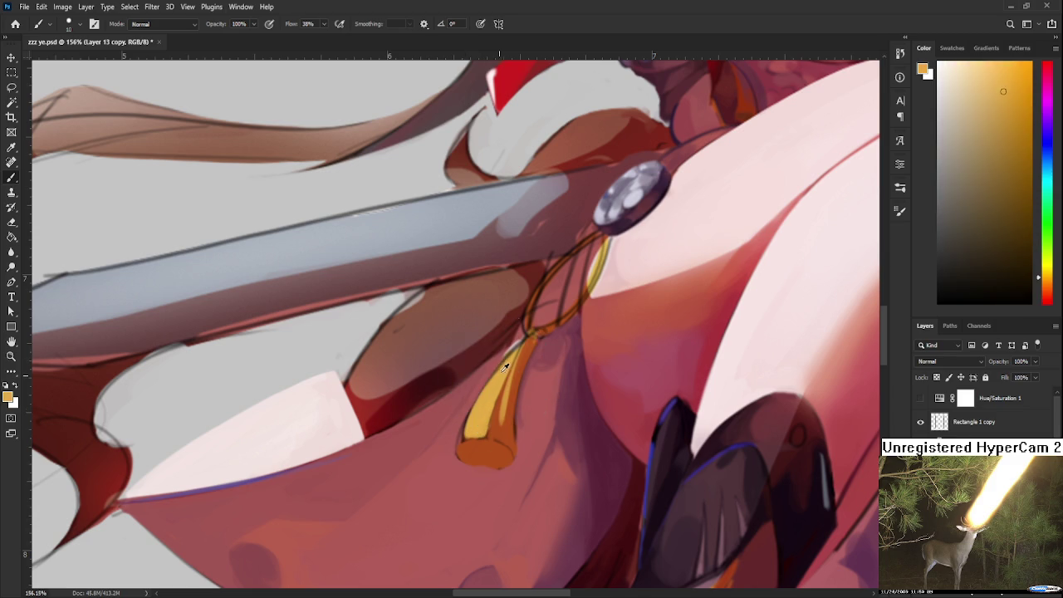
pyautogui.keyDown('alt'); pyautogui.click(502, 359); pyautogui.keyUp('alt')
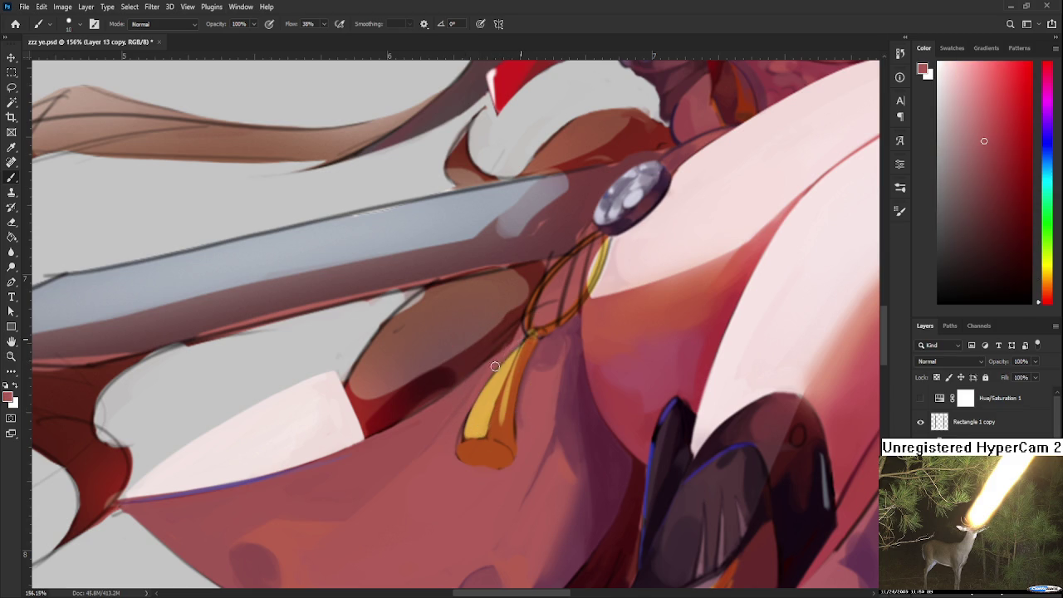
pyautogui.keyDown('alt'); pyautogui.click(521, 337); pyautogui.keyUp('alt')
pyautogui.moveTo(522, 336); pyautogui.dragTo(528, 371)
# Step: Sample the orange at the tassel's bottom and lighter yellow-orange from the tassel
pyautogui.keyDown('alt'); pyautogui.click(535, 428); pyautogui.keyUp('alt')
pyautogui.keyDown('alt'); pyautogui.click(485, 437); pyautogui.keyUp('alt')
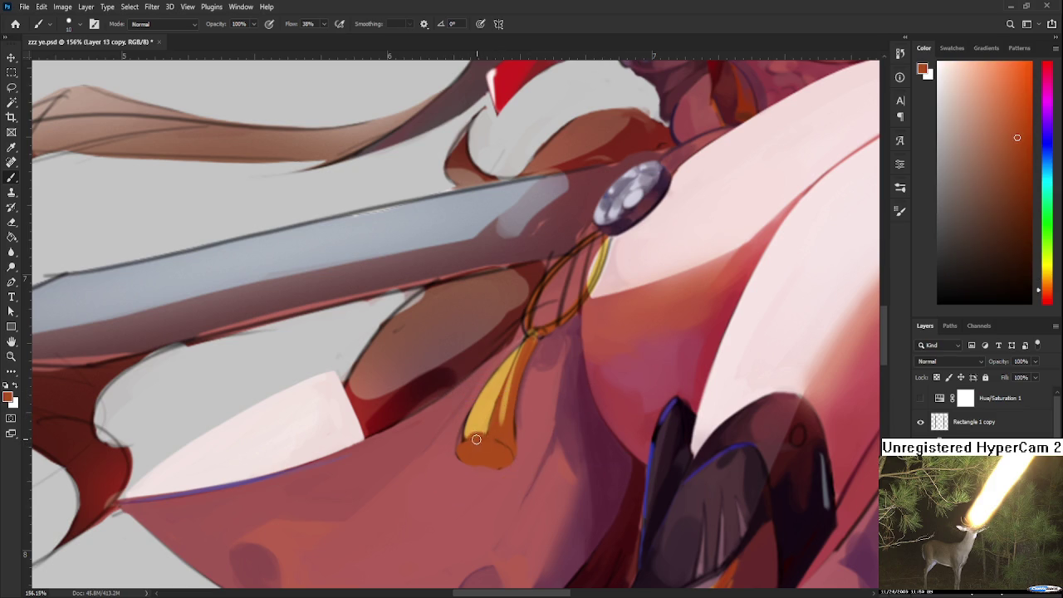
pyautogui.keyDown('alt'); pyautogui.click(492, 443); pyautogui.keyUp('alt')
pyautogui.keyDown('alt'); pyautogui.click(491, 376); pyautogui.keyUp('alt')
pyautogui.keyDown('alt'); pyautogui.click(494, 390); pyautogui.keyUp('alt')
pyautogui.keyDown('alt'); pyautogui.click(487, 405); pyautogui.keyUp('alt')
# Step: Sample the boot-trim orange and choose a dark red shading colour in the Color panel
pyautogui.moveTo(560, 382); pyautogui.dragTo(519, 420)
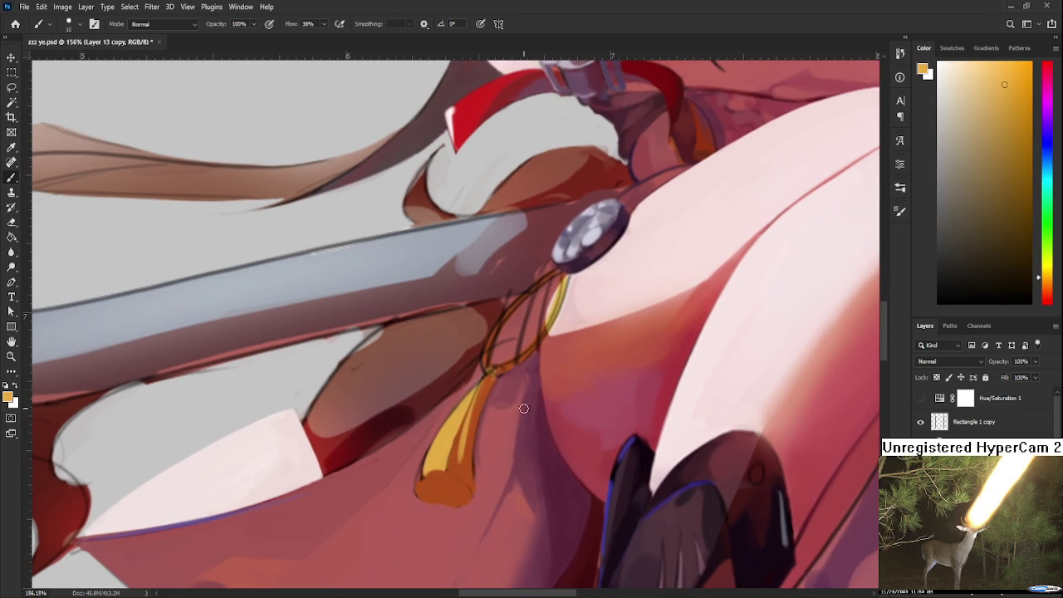
pyautogui.scroll(-5, 573, 297)
pyautogui.scroll(2, 610, 405)
pyautogui.scroll(1, 581, 411)
pyautogui.keyDown('alt'); pyautogui.click(558, 417); pyautogui.keyUp('alt')
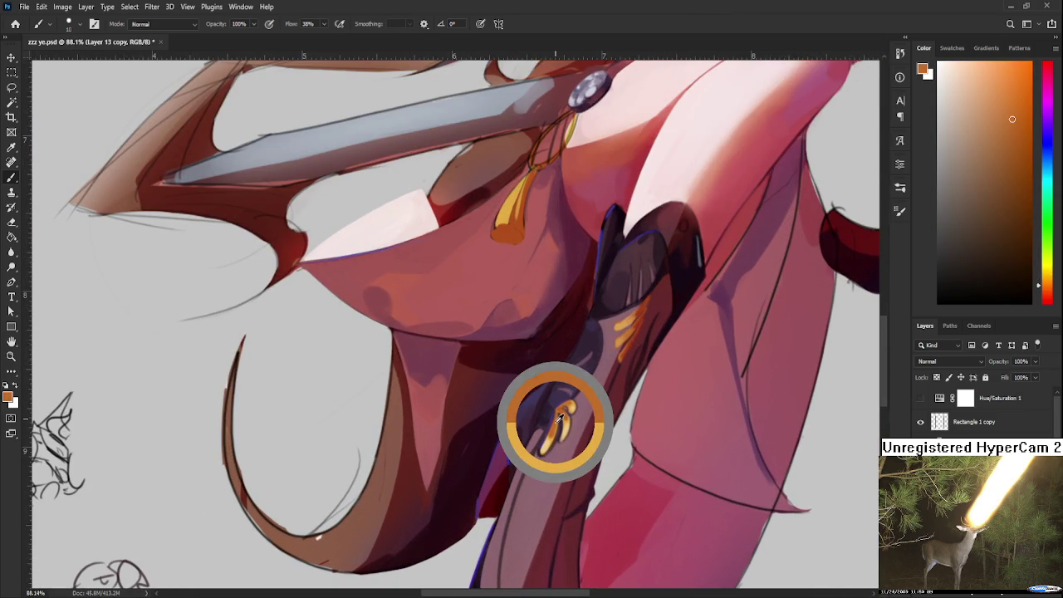
pyautogui.scroll(2, 559, 418)
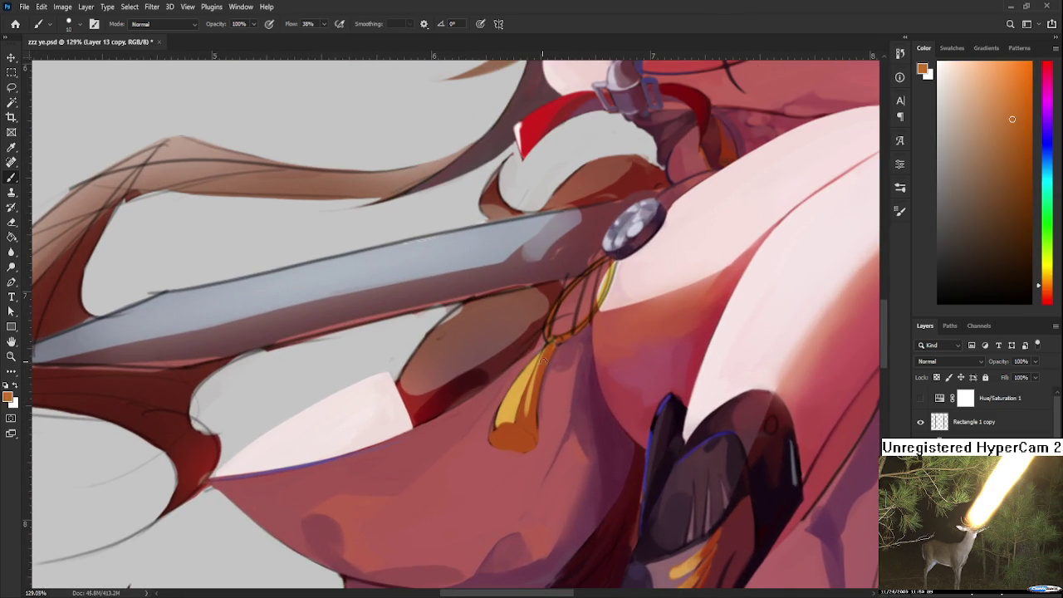
pyautogui.click(1046, 294)
pyautogui.click(1025, 164)
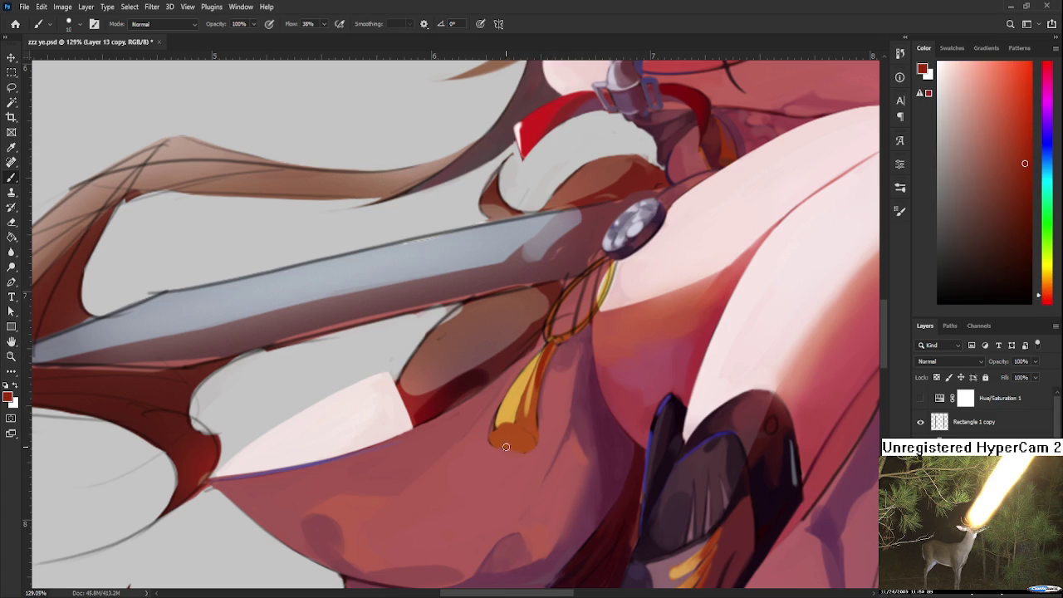
# Step: Paint dark red along the tassel tip's bottom edge, then sample deeper tip reds
pyautogui.moveTo(502, 448)
pyautogui.mouseDown()
pyautogui.moveTo(527, 439)
pyautogui.moveTo(527, 421)
pyautogui.mouseUp()
pyautogui.keyDown('alt'); pyautogui.click(527, 421); pyautogui.keyUp('alt')
pyautogui.keyDown('alt'); pyautogui.click(535, 395); pyautogui.keyUp('alt')
pyautogui.keyDown('alt'); pyautogui.click(522, 403); pyautogui.keyUp('alt')
pyautogui.keyDown('alt'); pyautogui.click(519, 428); pyautogui.keyUp('alt')
pyautogui.keyDown('alt'); pyautogui.click(516, 429); pyautogui.keyUp('alt')
# Step: Sample yellow, dark red and pinkish reds around the tassel tip
pyautogui.keyDown('alt'); pyautogui.click(504, 414); pyautogui.keyUp('alt')
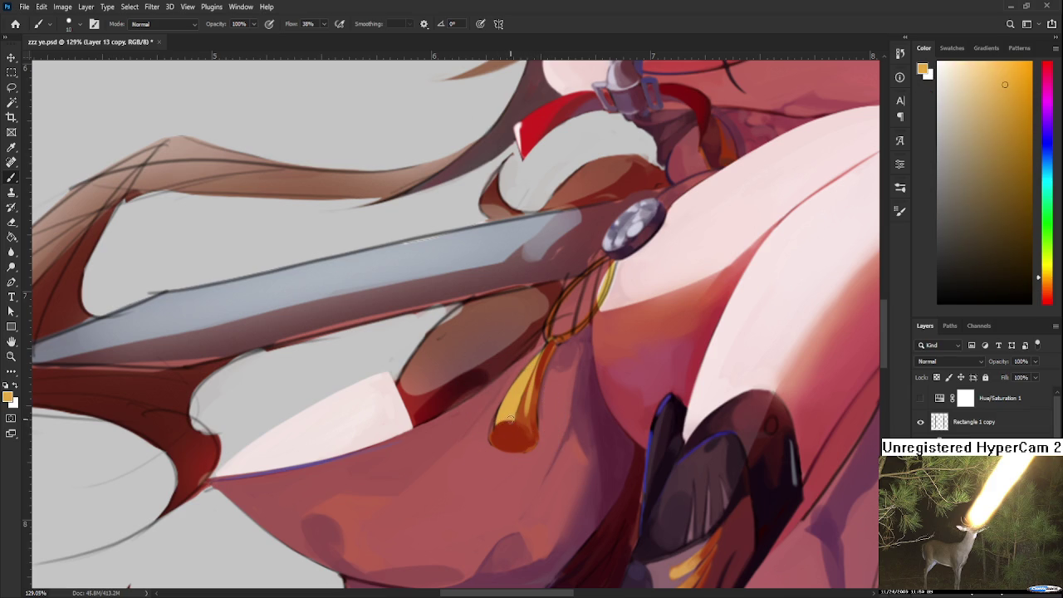
pyautogui.keyDown('alt'); pyautogui.click(500, 438); pyautogui.keyUp('alt')
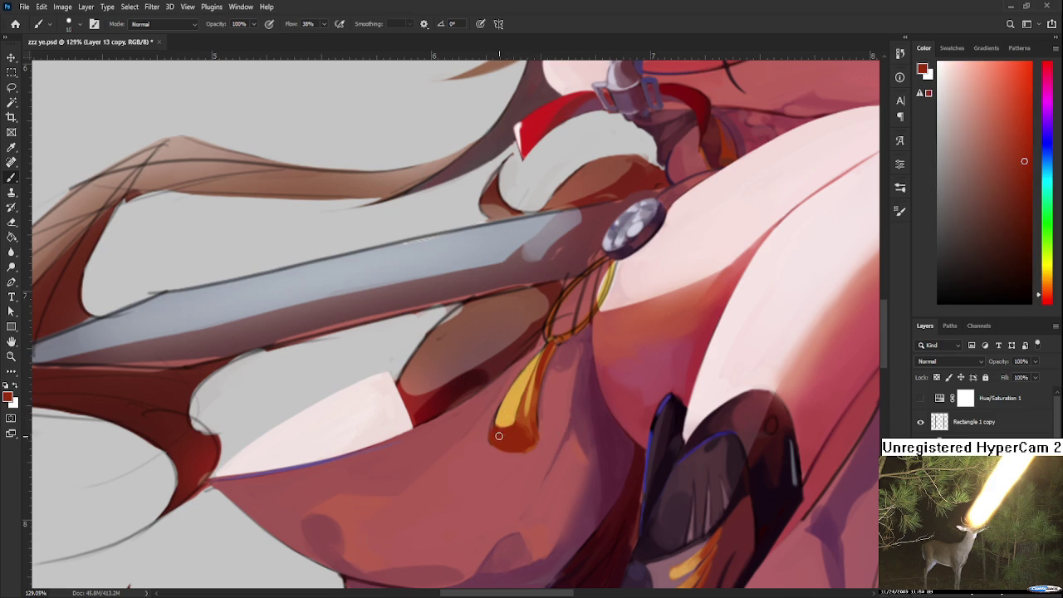
pyautogui.keyDown('alt'); pyautogui.click(489, 427); pyautogui.keyUp('alt')
pyautogui.keyDown('alt'); pyautogui.click(494, 451); pyautogui.keyUp('alt')
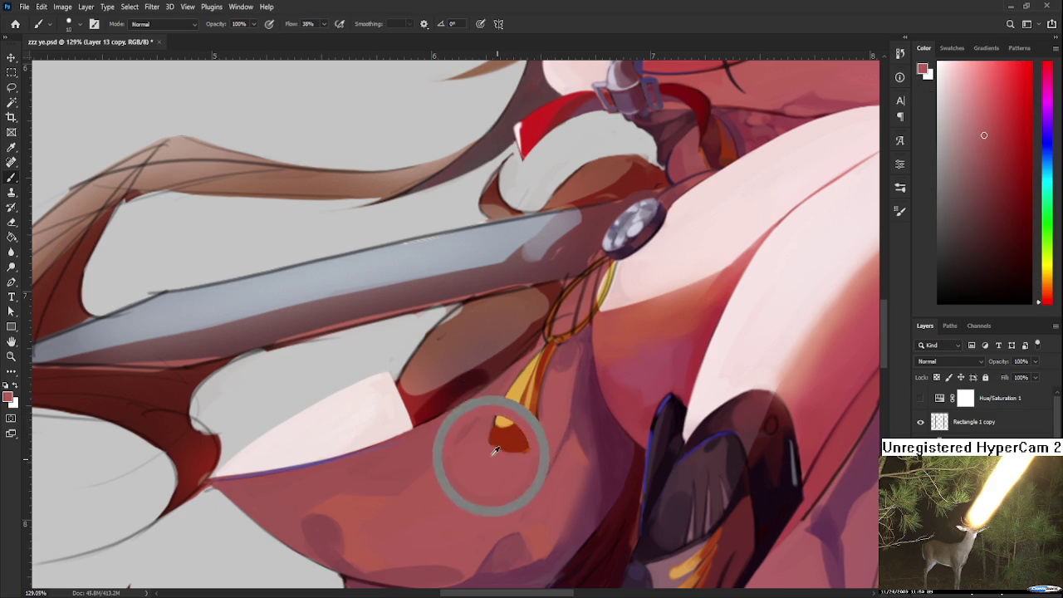
pyautogui.keyDown('alt'); pyautogui.click(518, 443); pyautogui.keyUp('alt')
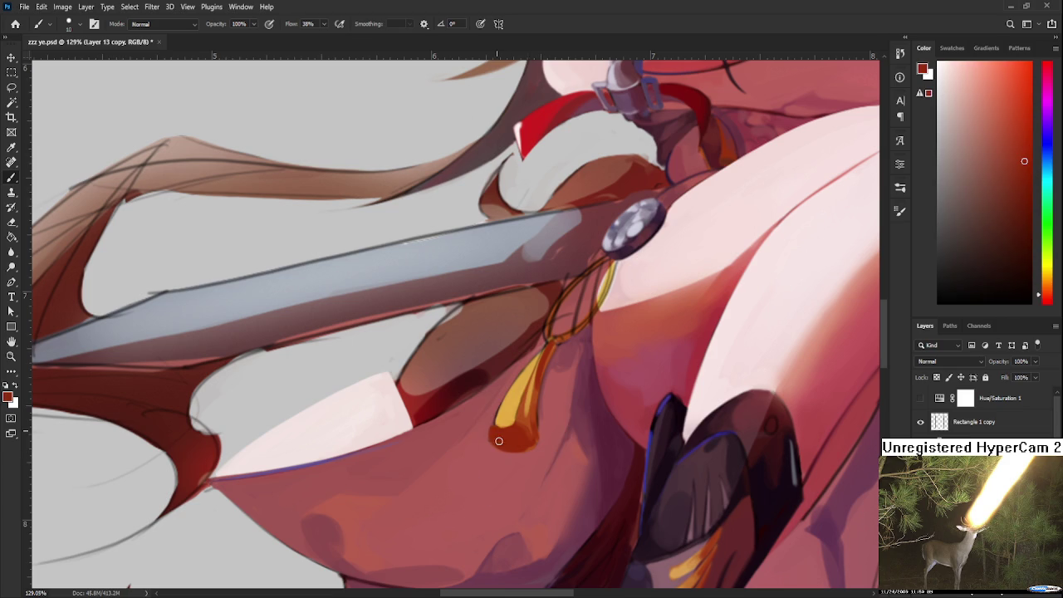
pyautogui.keyDown('alt'); pyautogui.click(511, 440); pyautogui.keyUp('alt')
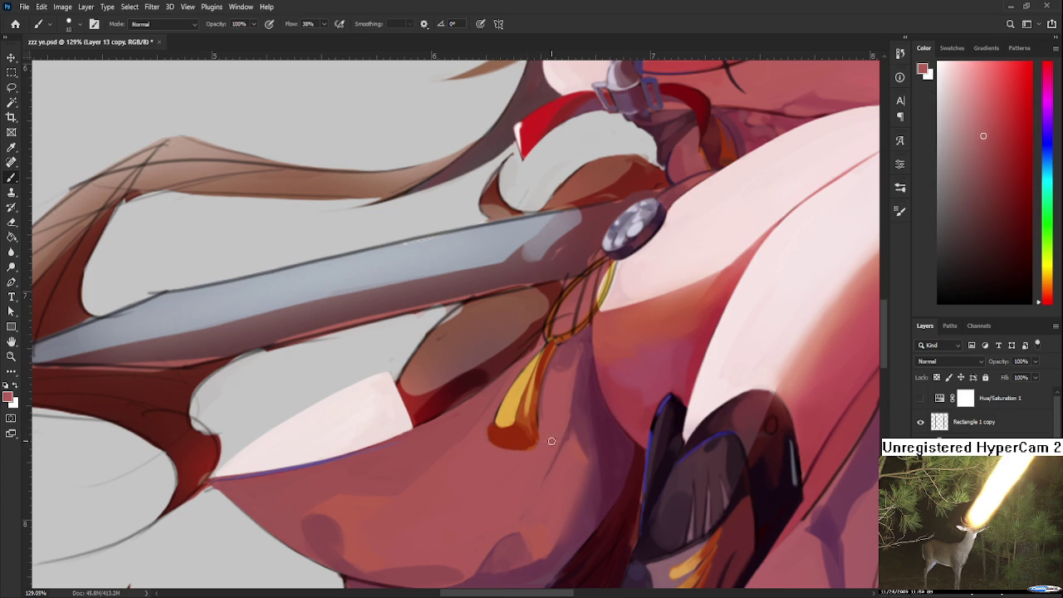
pyautogui.keyDown('alt'); pyautogui.click(506, 442); pyautogui.keyUp('alt')
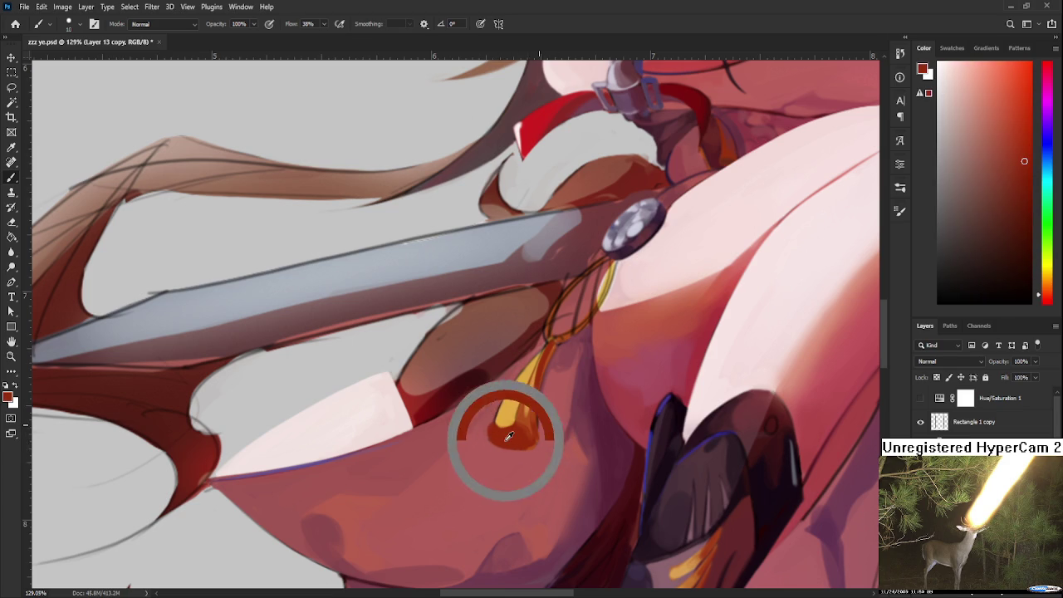
# Step: Brighten the tassel's gold highlight with a golden orange stroke
pyautogui.keyDown('alt'); pyautogui.click(522, 384); pyautogui.keyUp('alt')
pyautogui.moveTo(523, 384); pyautogui.dragTo(506, 416)
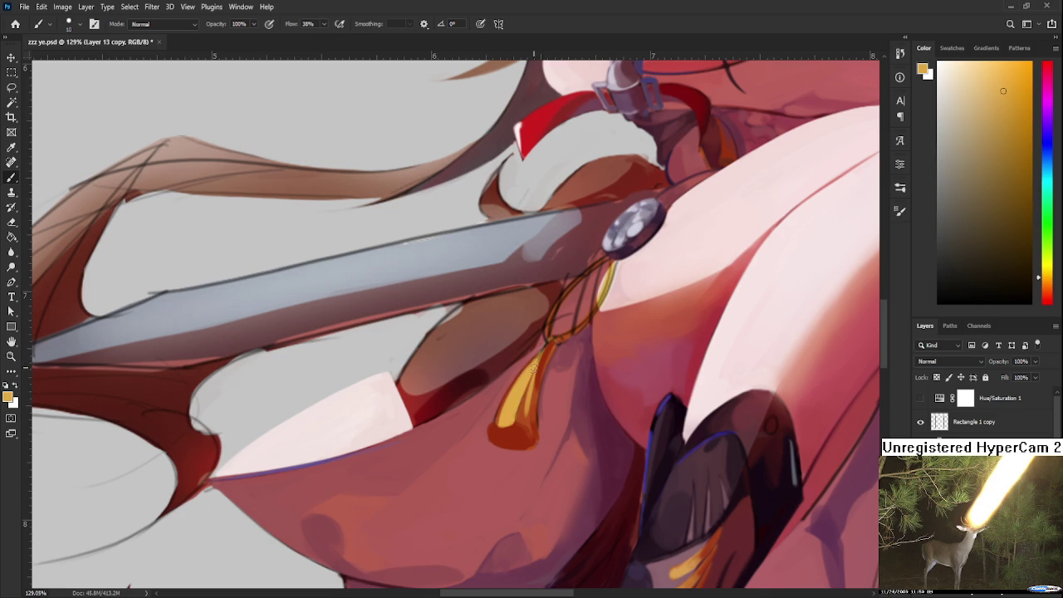
pyautogui.keyDown('alt'); pyautogui.click(541, 344); pyautogui.keyUp('alt')
pyautogui.scroll(-5, 567, 337)
# Step: Pick a darker red in the Color panel and dab shadow strokes onto the tassel tip
pyautogui.scroll(-2, 567, 338)
pyautogui.scroll(4, 567, 337)
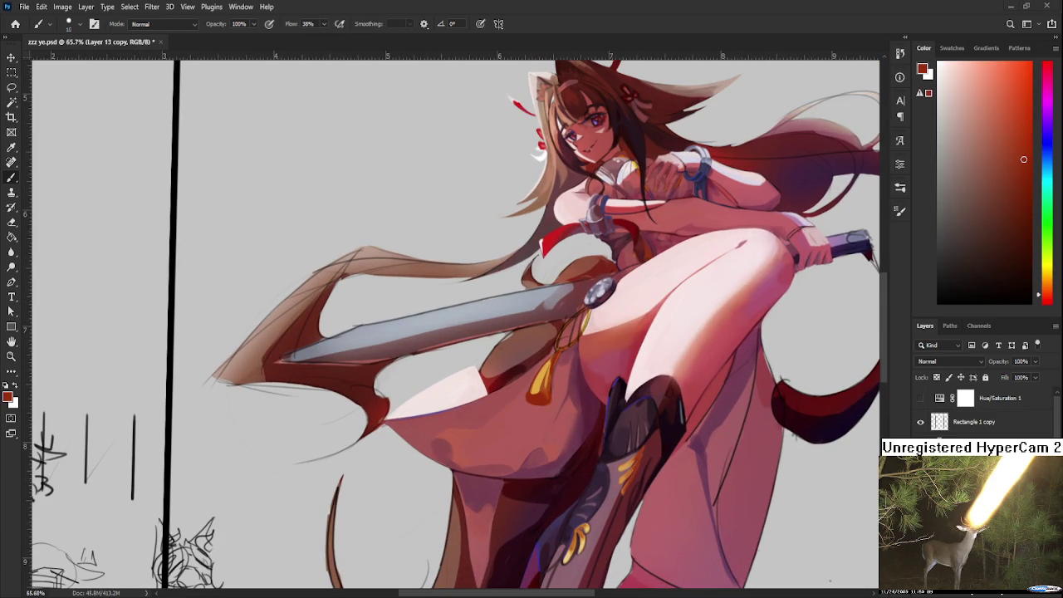
pyautogui.scroll(3, 533, 390)
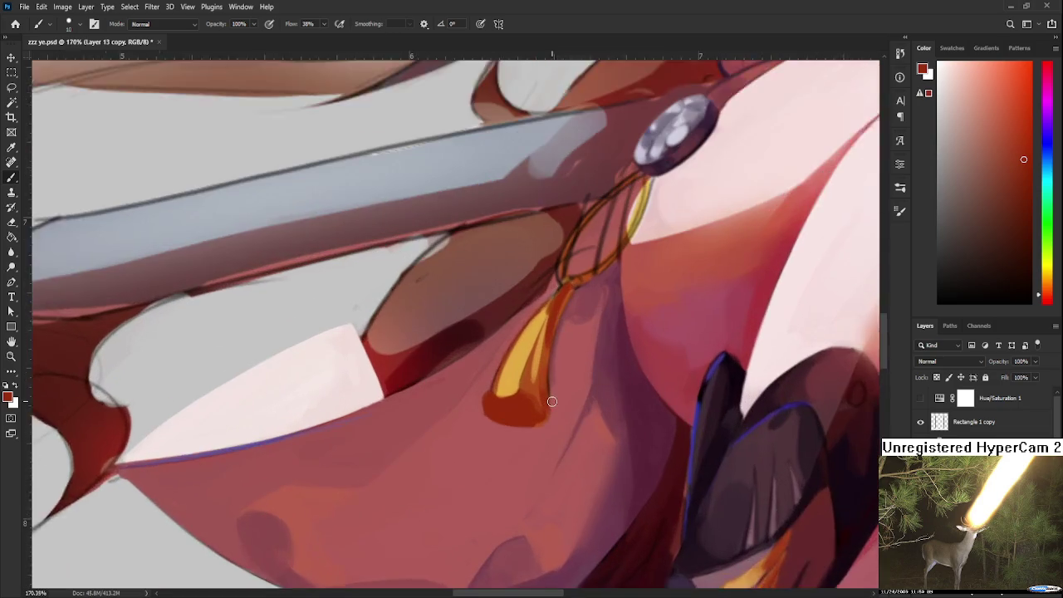
pyautogui.keyDown('alt'); pyautogui.click(524, 404); pyautogui.keyUp('alt')
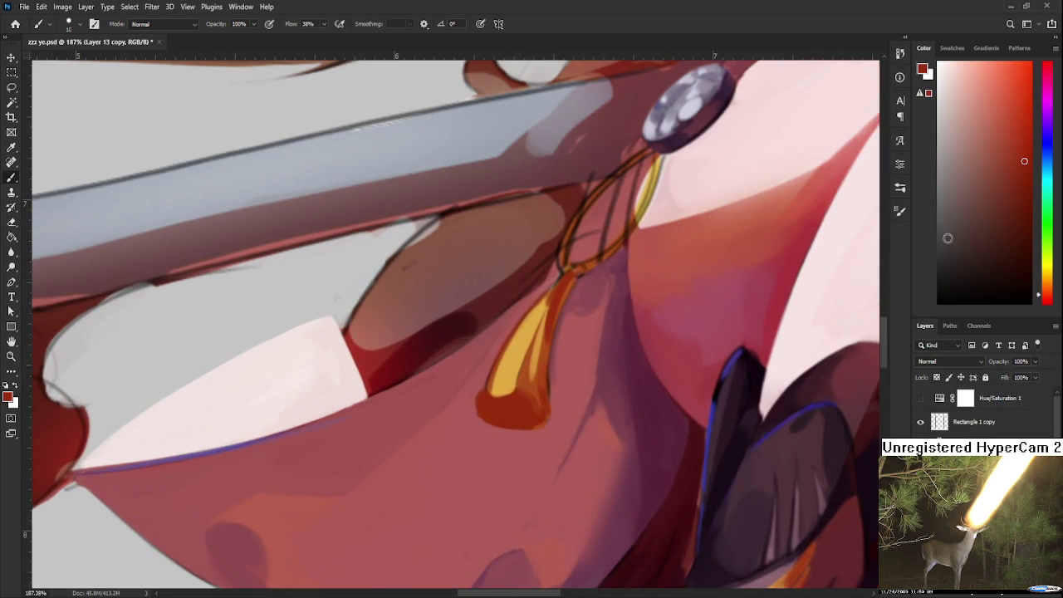
pyautogui.click(1013, 234)
pyautogui.moveTo(521, 410)
pyautogui.mouseDown()
pyautogui.moveTo(498, 413)
pyautogui.moveTo(518, 420)
pyautogui.mouseUp()
pyautogui.keyDown('alt'); pyautogui.click(508, 399); pyautogui.keyUp('alt')
pyautogui.keyDown('alt'); pyautogui.click(527, 417); pyautogui.keyUp('alt')
pyautogui.keyDown('alt'); pyautogui.click(524, 415); pyautogui.keyUp('alt')
pyautogui.keyDown('alt'); pyautogui.click(513, 406); pyautogui.keyUp('alt')
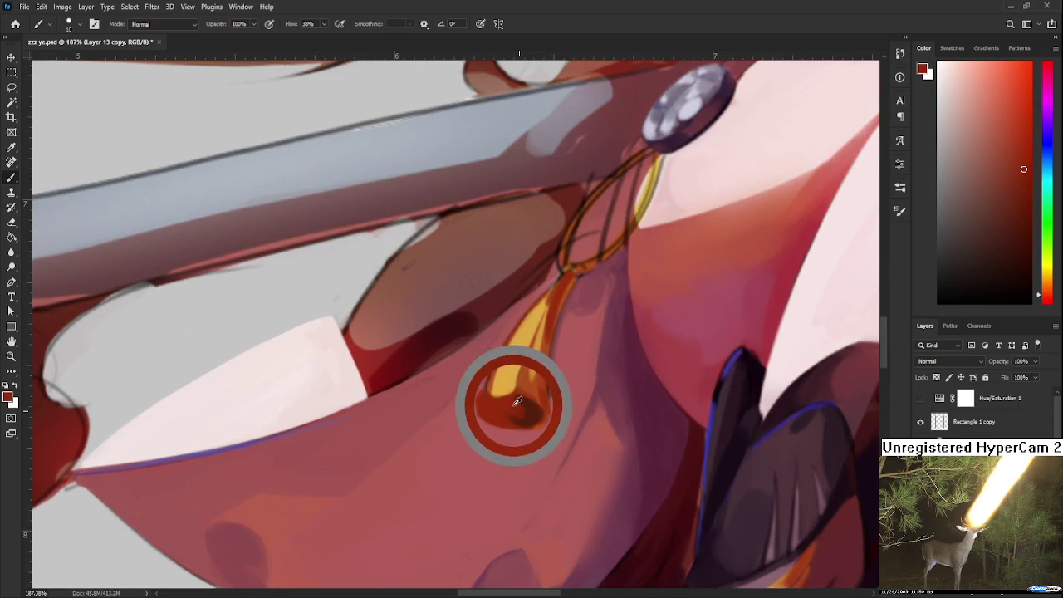
pyautogui.keyDown('alt'); pyautogui.click(526, 418); pyautogui.keyUp('alt')
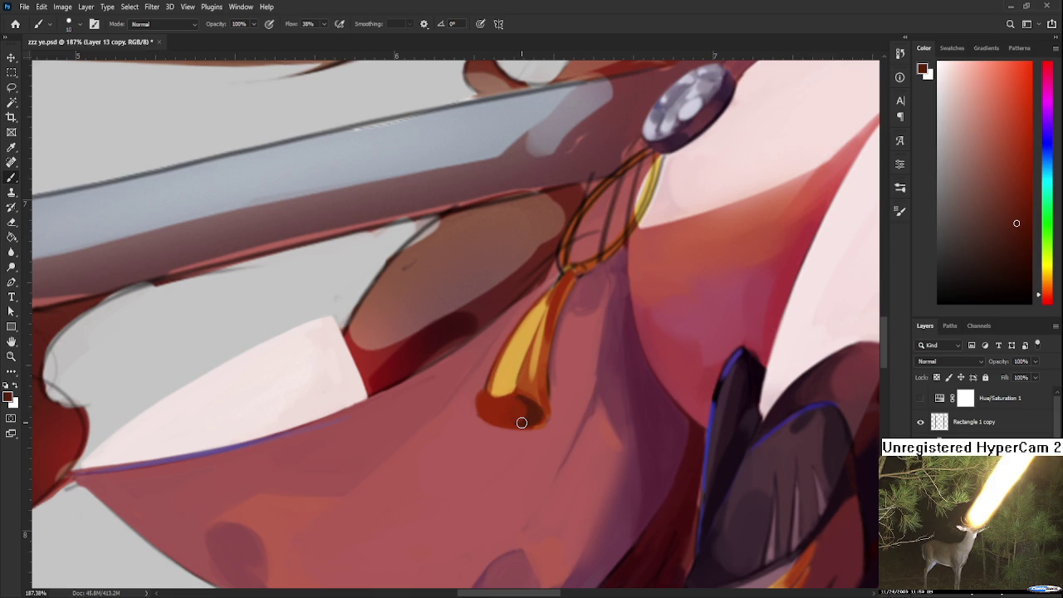
pyautogui.scroll(-2, 520, 408)
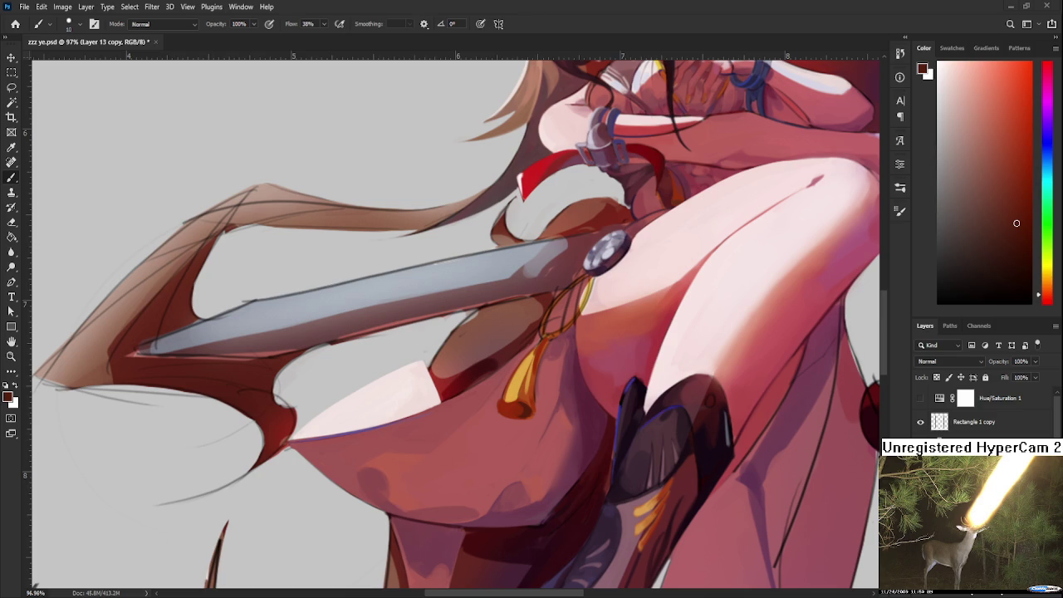
# Step: Sample tassel colours and dab a small dark stroke at the tassel's bottom
pyautogui.moveTo(557, 392)
pyautogui.mouseDown()
pyautogui.moveTo(520, 445)
pyautogui.moveTo(474, 463)
pyautogui.mouseUp()
pyautogui.keyDown('alt'); pyautogui.click(490, 458); pyautogui.keyUp('alt')
pyautogui.keyDown('alt'); pyautogui.click(486, 456); pyautogui.keyUp('alt')
pyautogui.keyDown('alt'); pyautogui.click(484, 460); pyautogui.keyUp('alt')
pyautogui.keyDown('alt'); pyautogui.click(485, 462); pyautogui.keyUp('alt')
pyautogui.keyDown('alt'); pyautogui.click(482, 465); pyautogui.keyUp('alt')
pyautogui.keyDown('alt'); pyautogui.click(481, 466); pyautogui.keyUp('alt')
pyautogui.keyDown('alt'); pyautogui.click(480, 465); pyautogui.keyUp('alt')
pyautogui.keyDown('alt'); pyautogui.click(480, 465); pyautogui.keyUp('alt')
pyautogui.keyDown('alt'); pyautogui.click(486, 463); pyautogui.keyUp('alt')
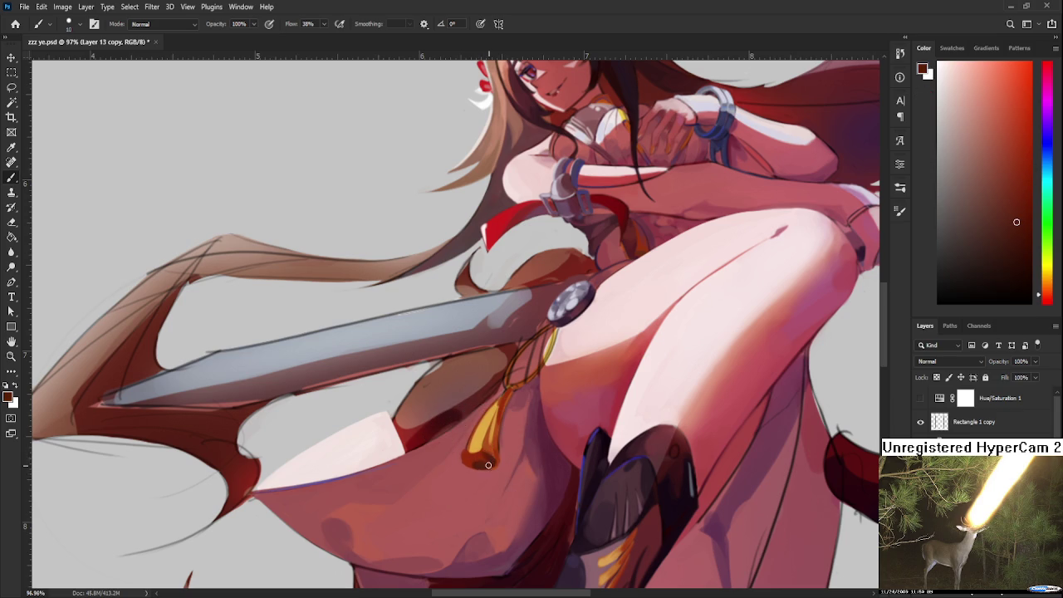
pyautogui.scroll(-2, 521, 432)
pyautogui.scroll(-2, 527, 424)
pyautogui.scroll(-2, 535, 415)
pyautogui.scroll(3, 548, 404)
pyautogui.scroll(1, 548, 403)
pyautogui.moveTo(441, 442); pyautogui.dragTo(474, 489)
pyautogui.keyDown('alt'); pyautogui.click(497, 473); pyautogui.keyUp('alt')
pyautogui.keyDown('alt'); pyautogui.click(493, 483); pyautogui.keyUp('alt')
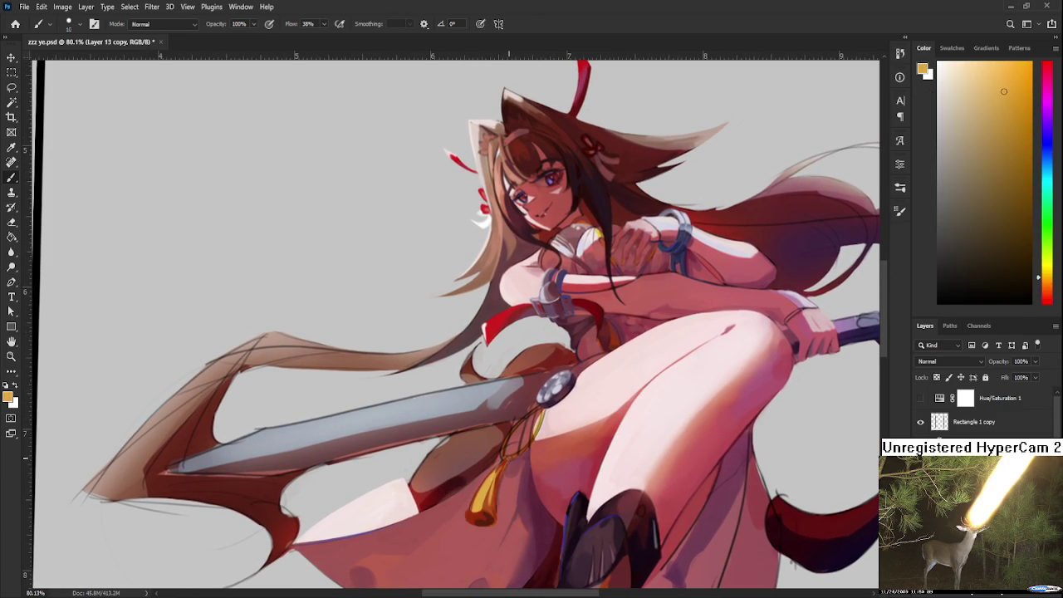
pyautogui.keyDown('alt'); pyautogui.click(499, 470); pyautogui.keyUp('alt')
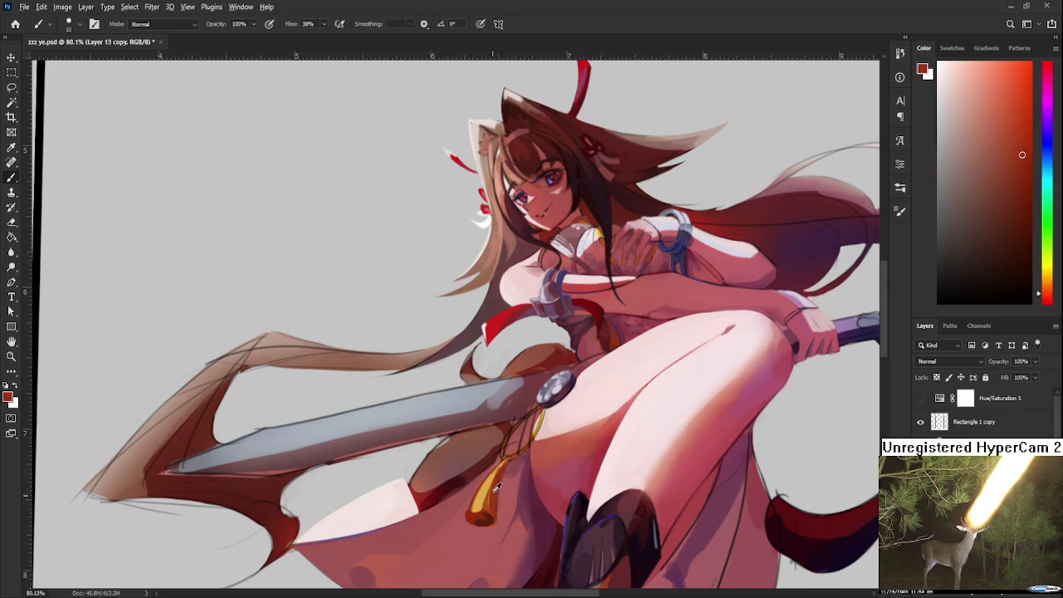
pyautogui.keyDown('alt'); pyautogui.click(490, 478); pyautogui.keyUp('alt')
pyautogui.keyDown('alt'); pyautogui.click(504, 463); pyautogui.keyUp('alt')
pyautogui.moveTo(510, 455); pyautogui.dragTo(500, 444)
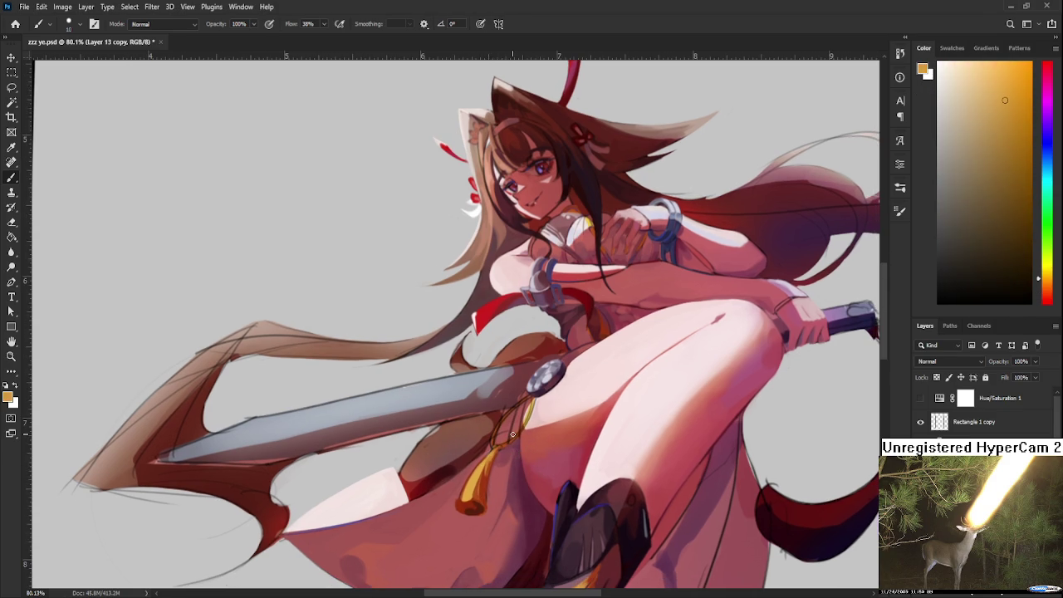
pyautogui.scroll(-3, 520, 425)
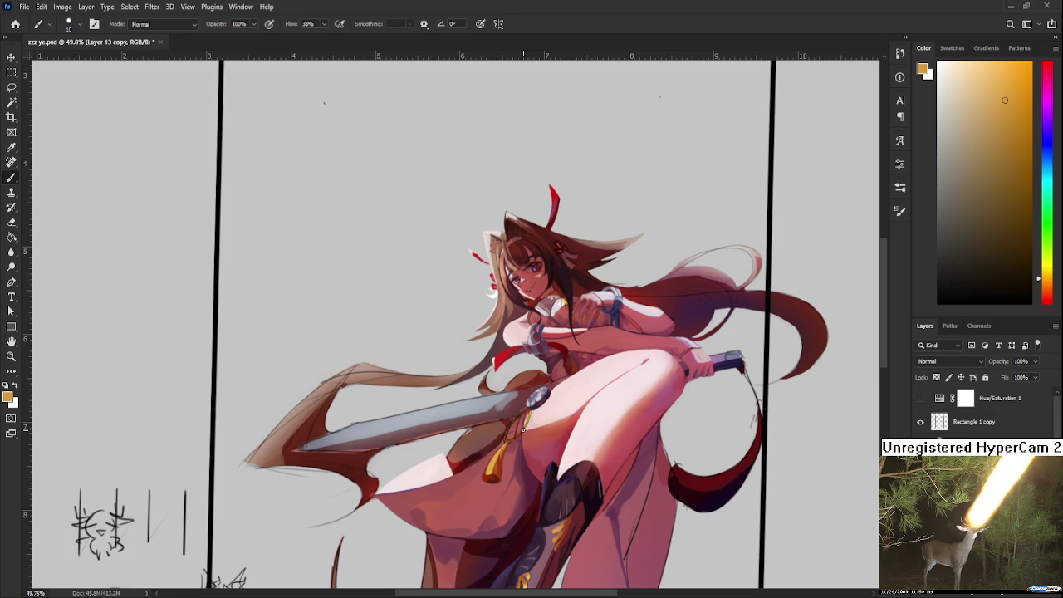
pyautogui.scroll(-2, 523, 430)
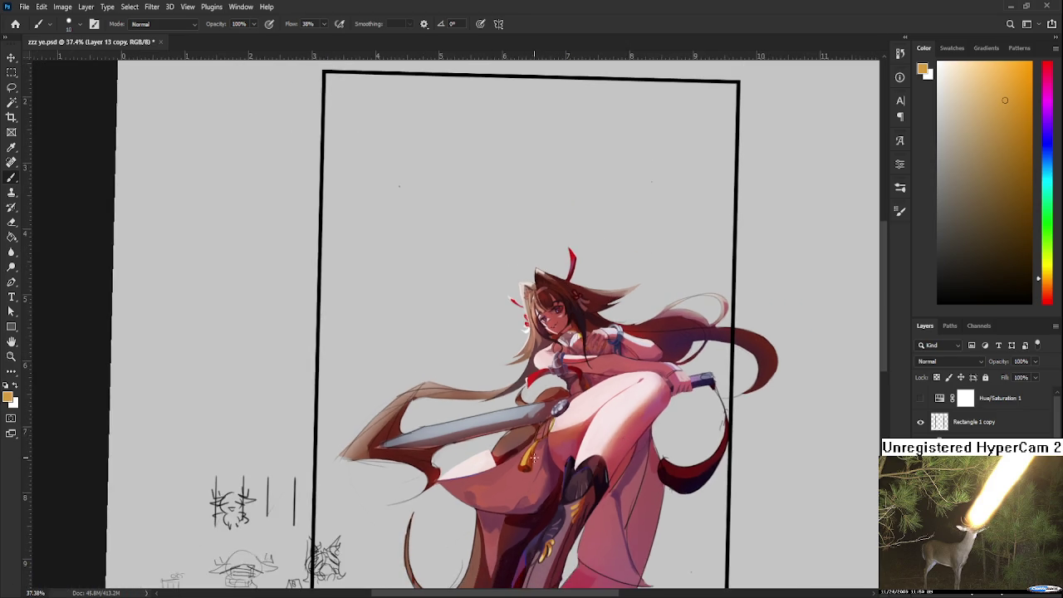
pyautogui.scroll(2, 534, 449)
pyautogui.scroll(2, 534, 449)
pyautogui.scroll(2, 534, 449)
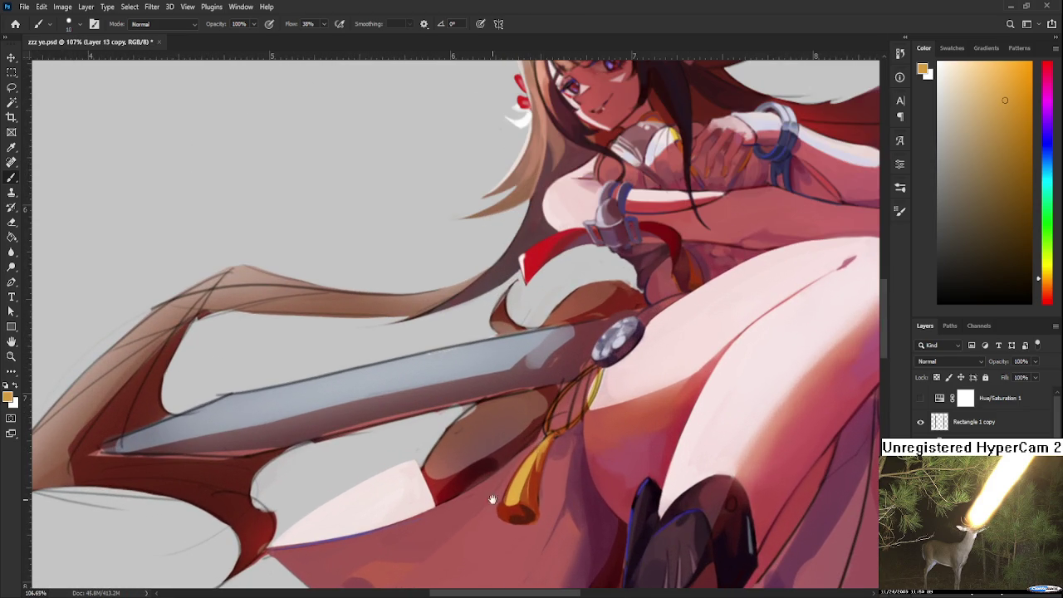
# Step: Sample red-brown shades from the cloth and gold tassel around the pendant
pyautogui.moveTo(493, 490); pyautogui.dragTo(494, 463)
pyautogui.keyDown('alt'); pyautogui.click(499, 485); pyautogui.keyUp('alt')
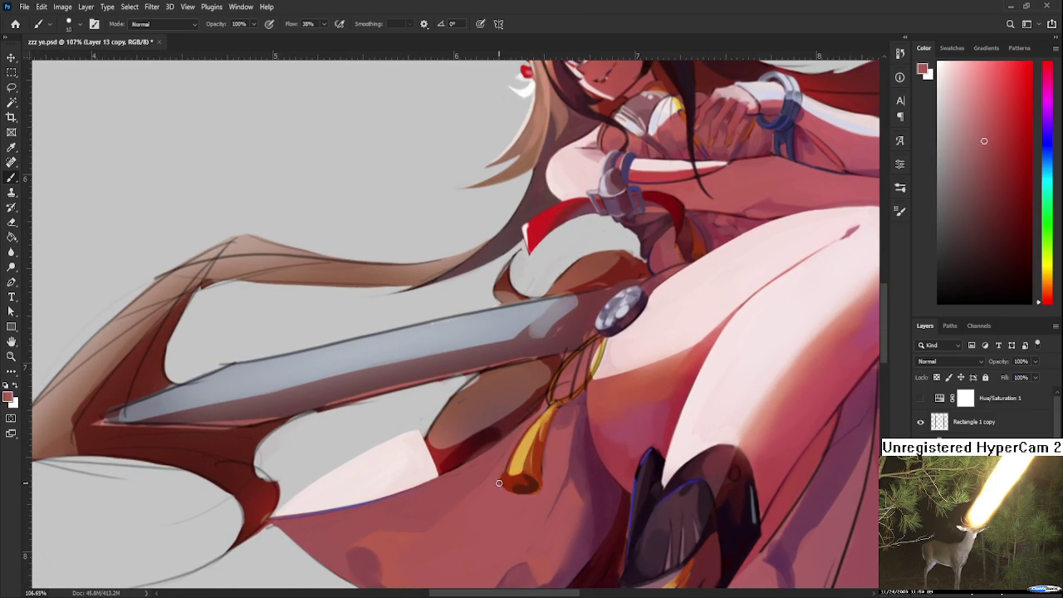
pyautogui.keyDown('alt'); pyautogui.click(514, 482); pyautogui.keyUp('alt')
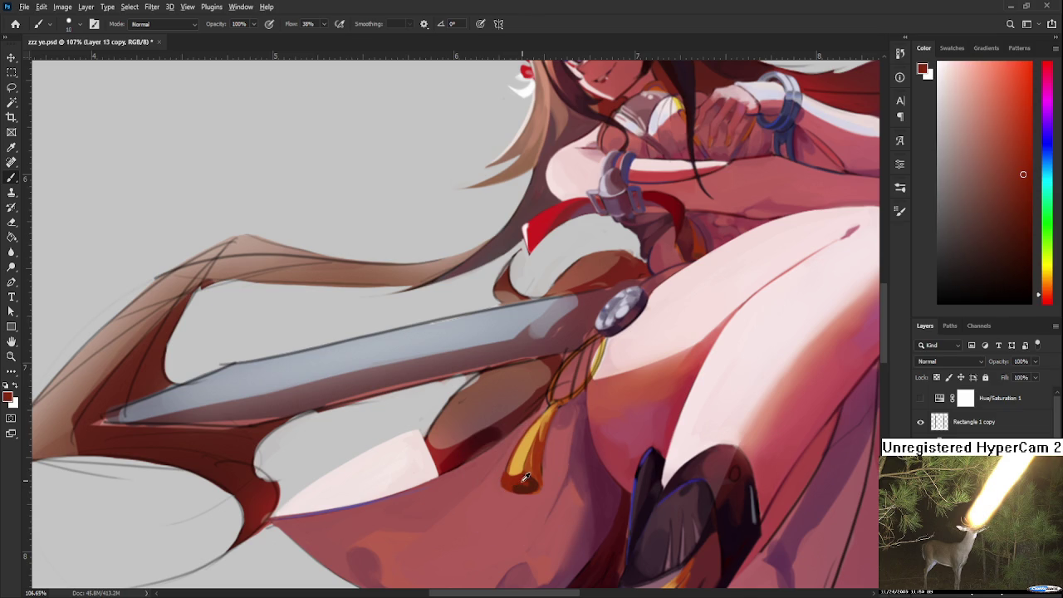
pyautogui.keyDown('alt'); pyautogui.click(524, 477); pyautogui.keyUp('alt')
pyautogui.keyDown('alt'); pyautogui.click(522, 477); pyautogui.keyUp('alt')
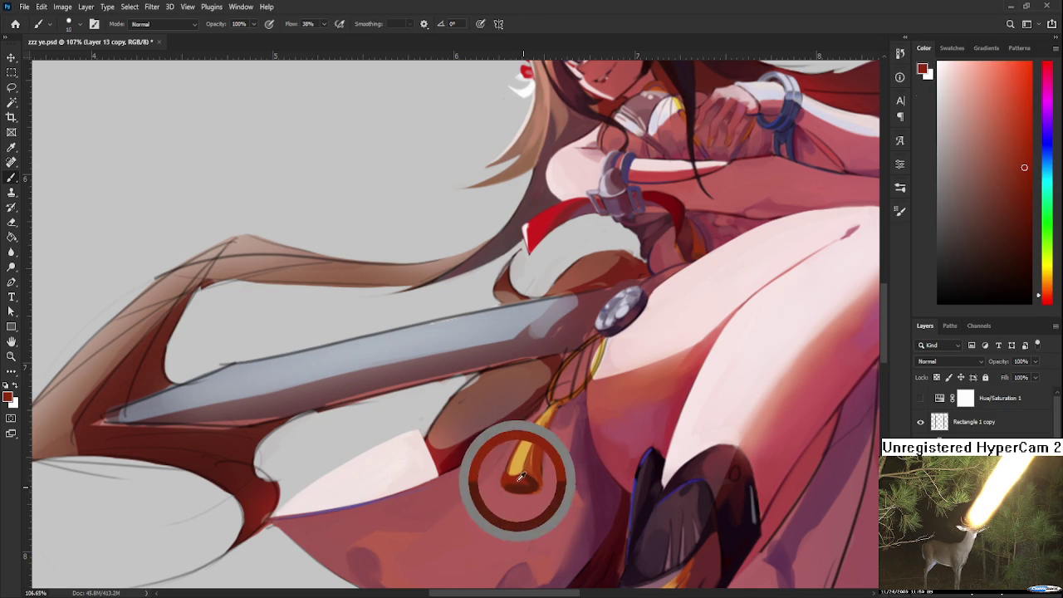
pyautogui.keyDown('alt'); pyautogui.click(510, 480); pyautogui.keyUp('alt')
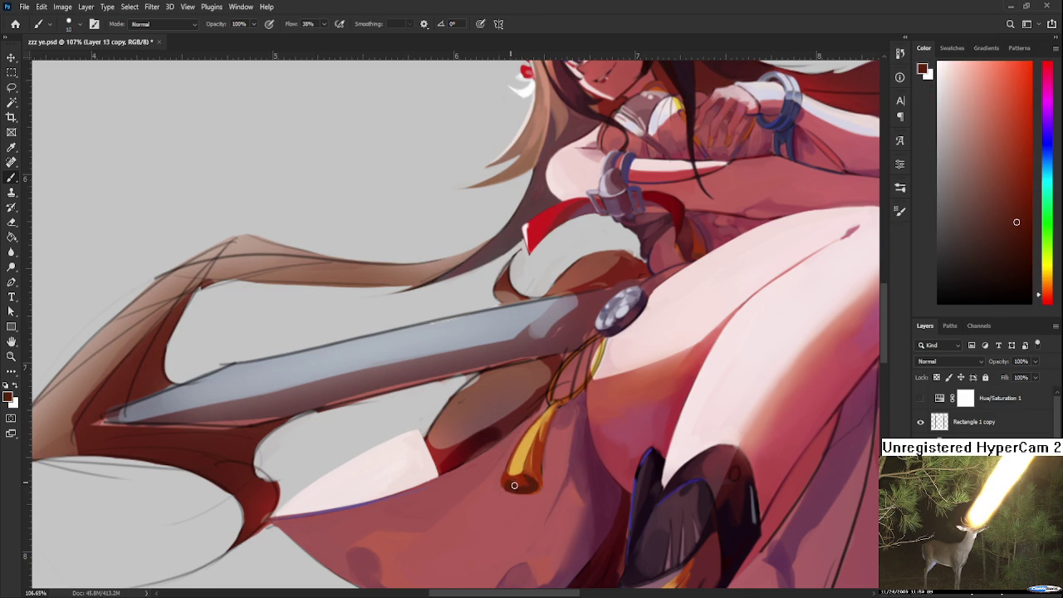
pyautogui.keyDown('alt'); pyautogui.click(501, 482); pyautogui.keyUp('alt')
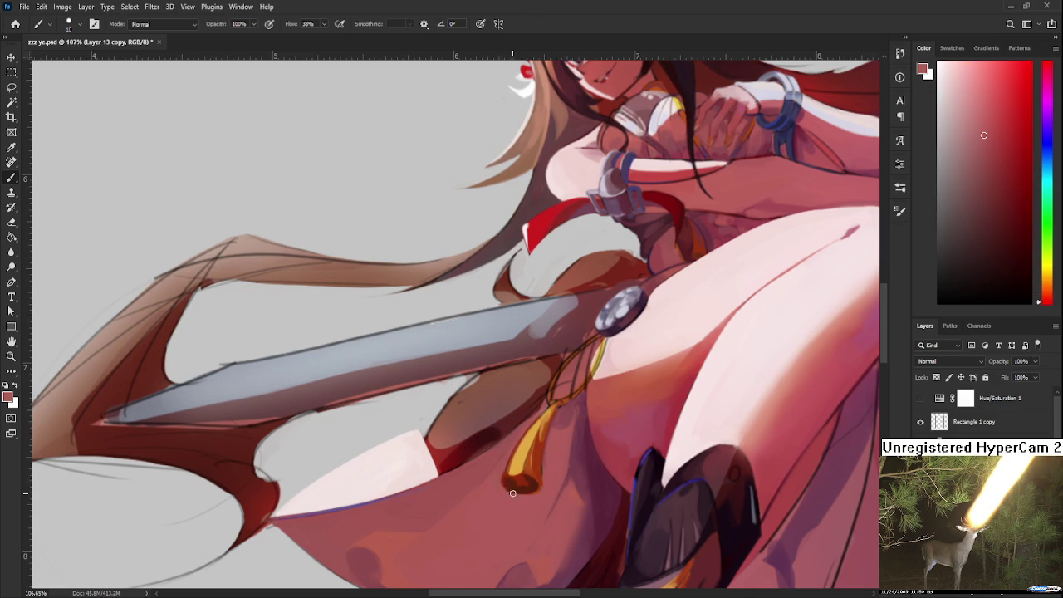
pyautogui.keyDown('alt'); pyautogui.click(523, 478); pyautogui.keyUp('alt')
pyautogui.moveTo(523, 478); pyautogui.dragTo(515, 477)
pyautogui.keyDown('alt'); pyautogui.click(516, 480); pyautogui.keyUp('alt')
pyautogui.keyDown('alt'); pyautogui.click(517, 486); pyautogui.keyUp('alt')
pyautogui.keyDown('alt'); pyautogui.click(525, 486); pyautogui.keyUp('alt')
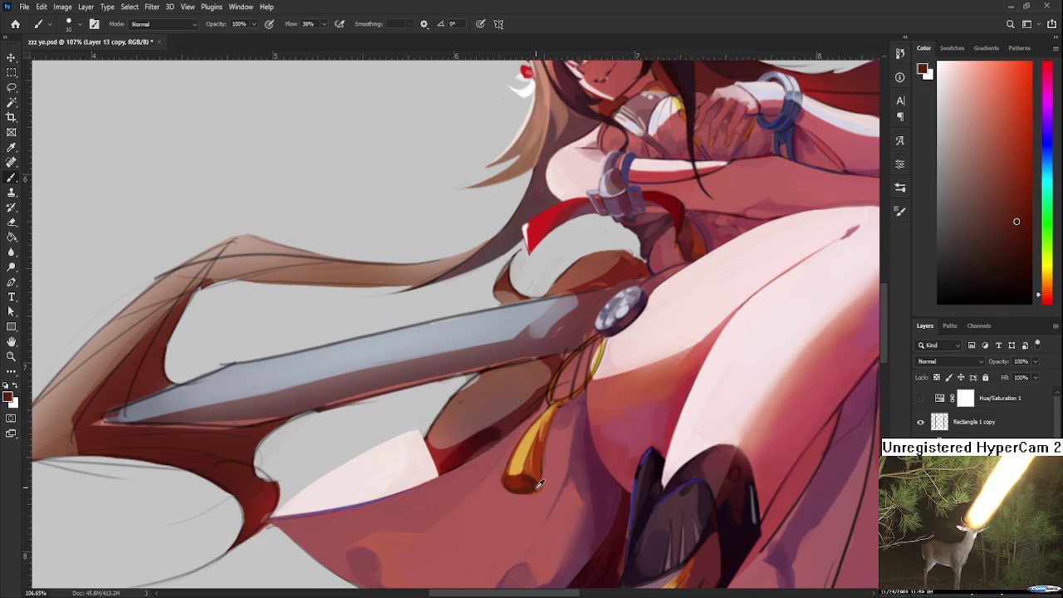
pyautogui.keyDown('alt'); pyautogui.click(523, 486); pyautogui.keyUp('alt')
pyautogui.keyDown('alt'); pyautogui.click(522, 481); pyautogui.keyUp('alt')
pyautogui.keyDown('alt'); pyautogui.click(511, 484); pyautogui.keyUp('alt')
pyautogui.keyDown('alt'); pyautogui.click(503, 472); pyautogui.keyUp('alt')
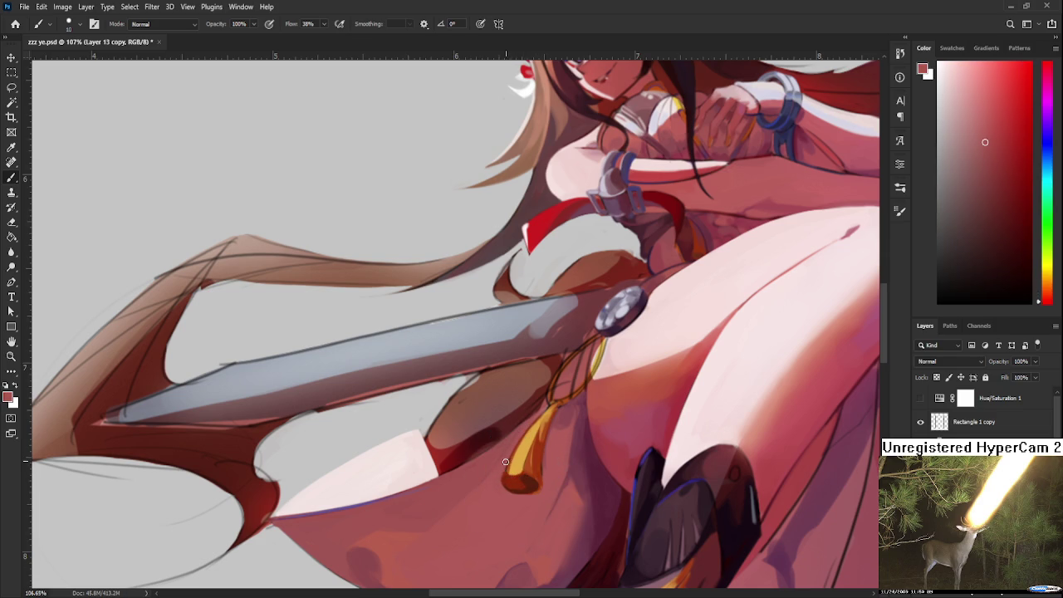
# Step: Sample the tassel's orange gold and darker reds from the cloth below the cord
pyautogui.moveTo(537, 458); pyautogui.dragTo(528, 475)
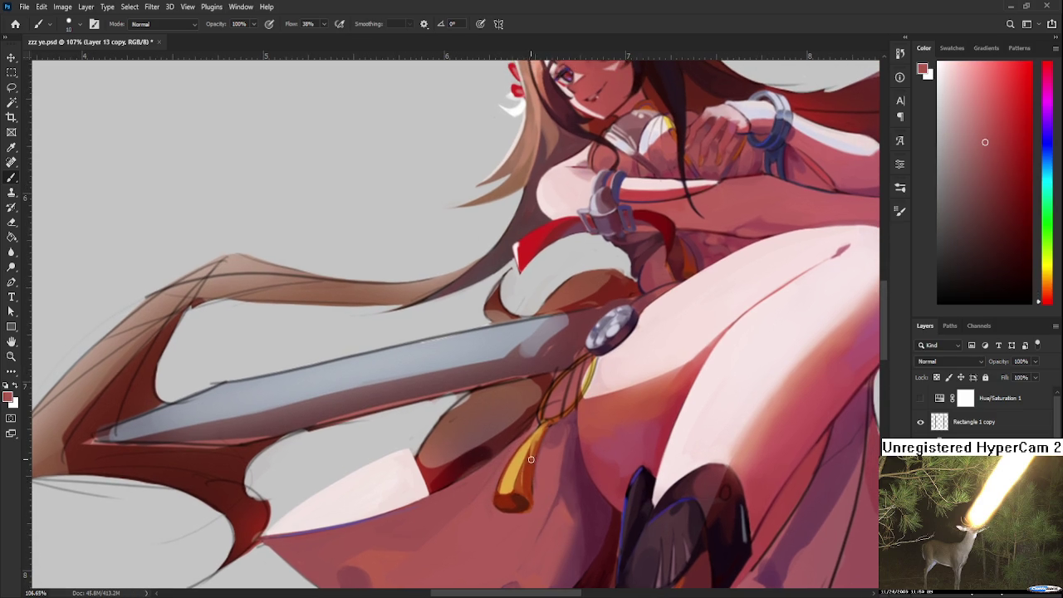
pyautogui.moveTo(528, 437); pyautogui.dragTo(534, 435)
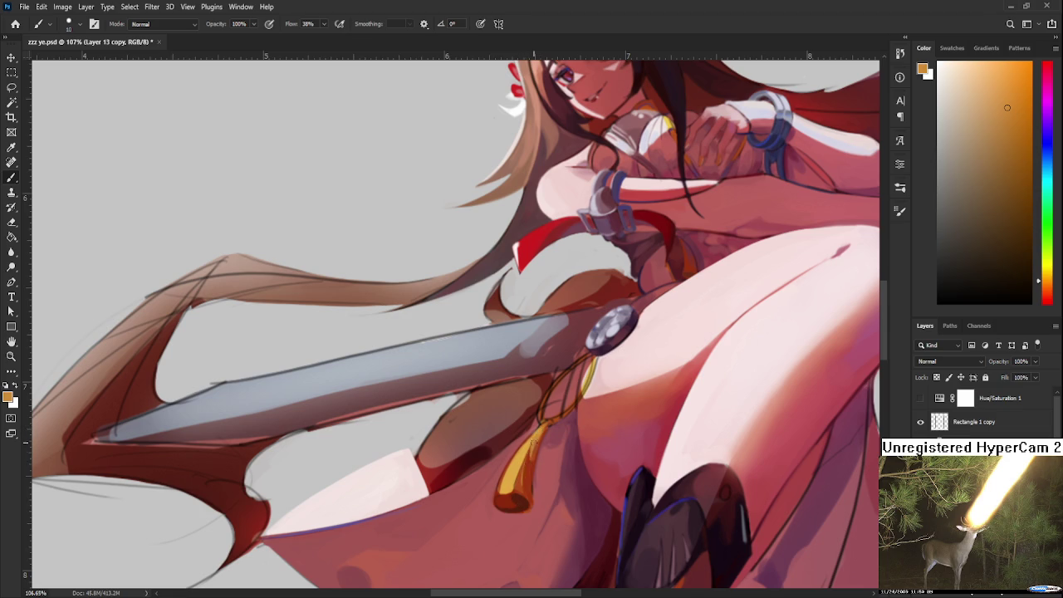
pyautogui.keyDown('alt'); pyautogui.click(532, 469); pyautogui.keyUp('alt')
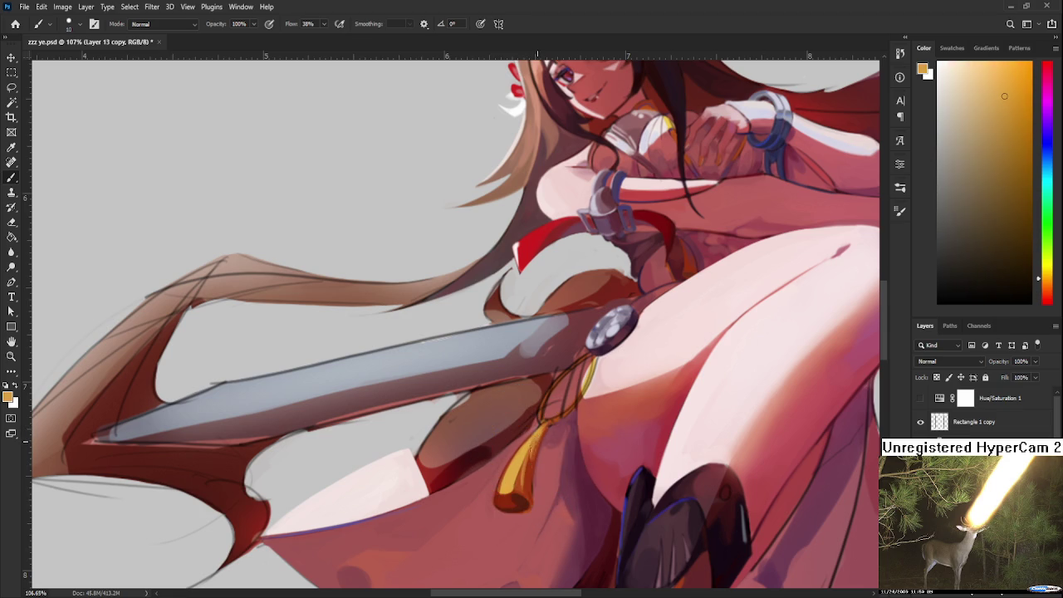
pyautogui.keyDown('alt'); pyautogui.click(535, 456); pyautogui.keyUp('alt')
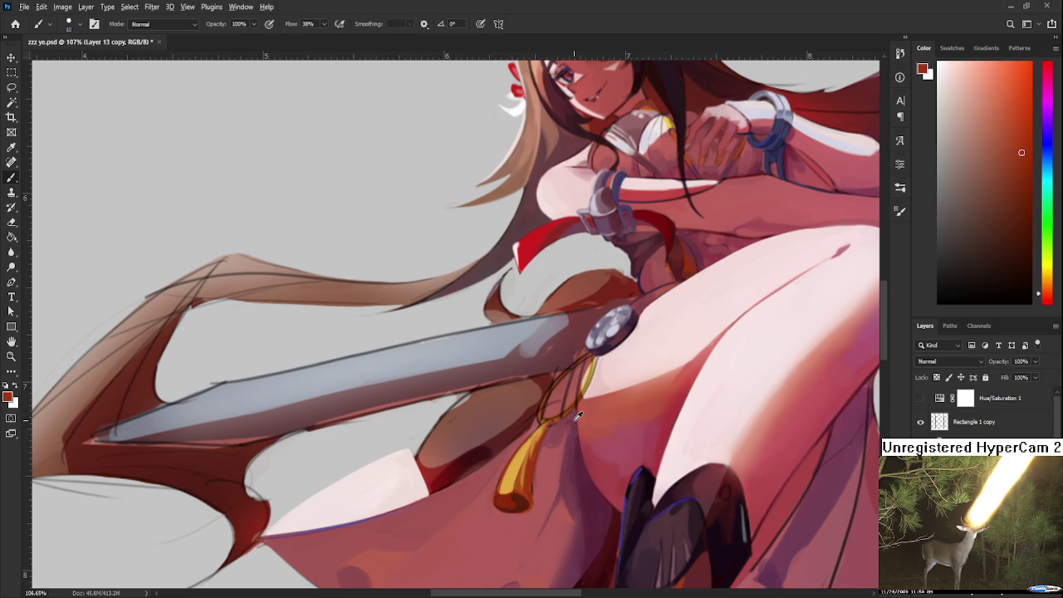
pyautogui.keyDown('alt'); pyautogui.click(588, 489); pyautogui.keyUp('alt')
pyautogui.keyDown('alt'); pyautogui.click(589, 488); pyautogui.keyUp('alt')
pyautogui.keyDown('alt'); pyautogui.click(594, 459); pyautogui.keyUp('alt')
pyautogui.moveTo(595, 459); pyautogui.dragTo(585, 483)
pyautogui.keyDown('alt'); pyautogui.click(591, 484); pyautogui.keyUp('alt')
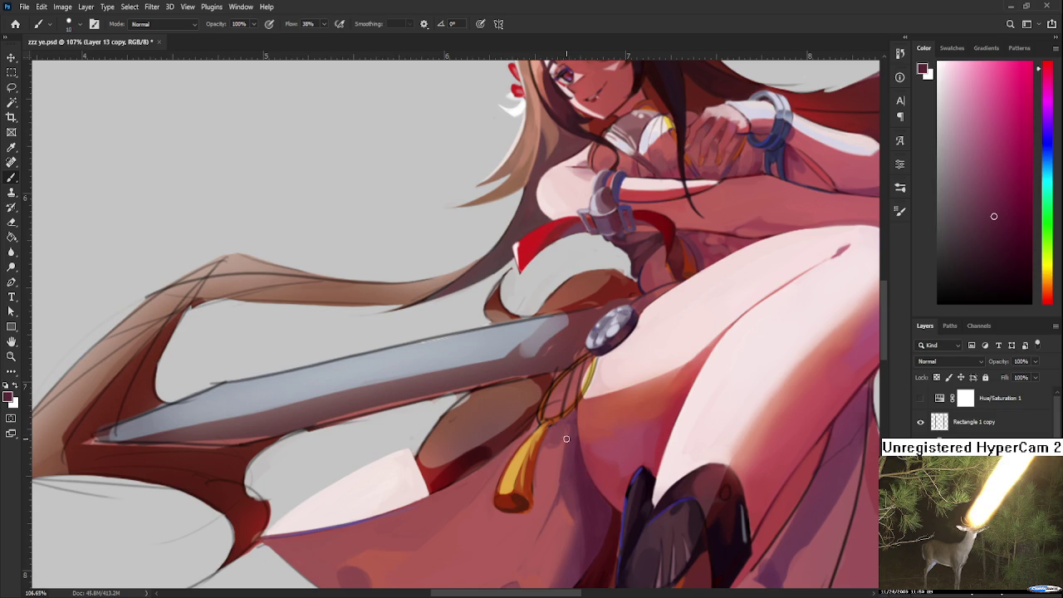
# Step: Compare the pendant's orange with nearby dark reds, settling on a deep red near its tip
pyautogui.moveTo(547, 433)
pyautogui.mouseDown()
pyautogui.moveTo(540, 443)
pyautogui.moveTo(509, 426)
pyautogui.mouseUp()
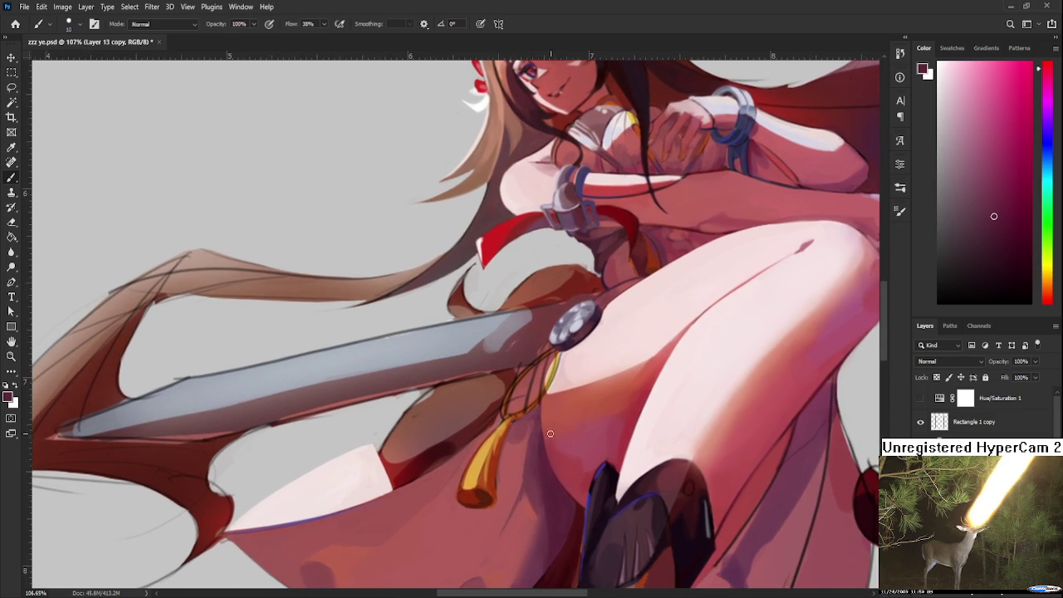
pyautogui.keyDown('alt'); pyautogui.click(488, 449); pyautogui.keyUp('alt')
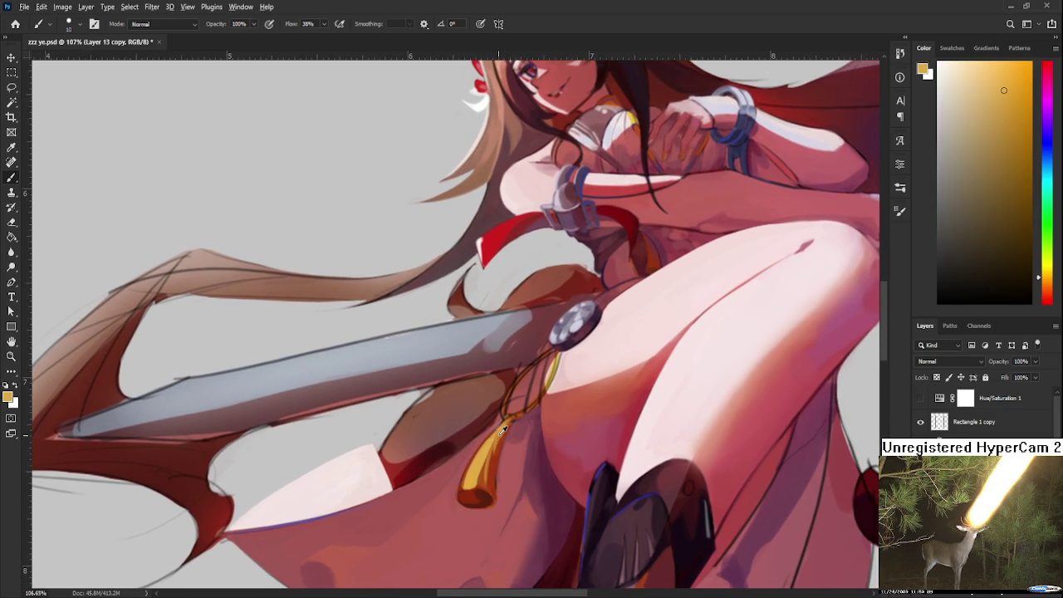
pyautogui.keyDown('alt'); pyautogui.click(486, 453); pyautogui.keyUp('alt')
pyautogui.keyDown('alt'); pyautogui.click(487, 450); pyautogui.keyUp('alt')
pyautogui.keyDown('alt'); pyautogui.click(466, 490); pyautogui.keyUp('alt')
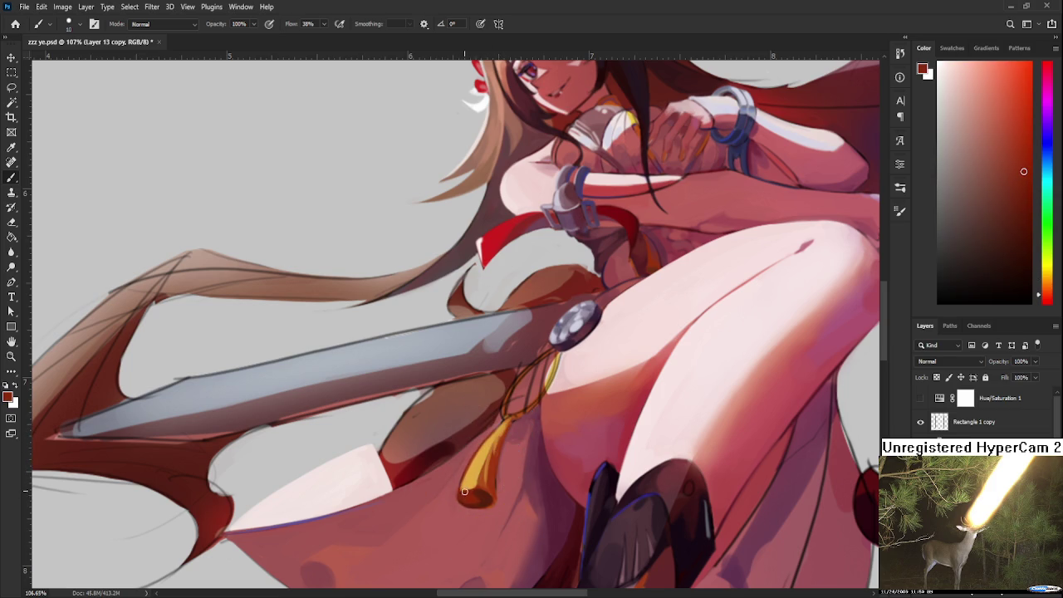
pyautogui.keyDown('alt'); pyautogui.click(486, 453); pyautogui.keyUp('alt')
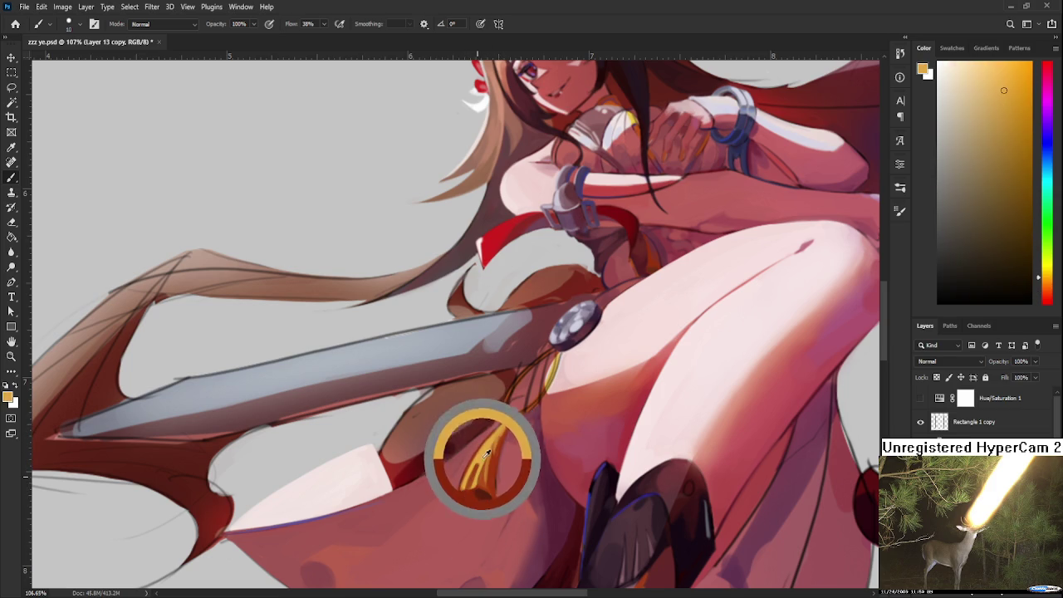
pyautogui.keyDown('alt'); pyautogui.click(468, 490); pyautogui.keyUp('alt')
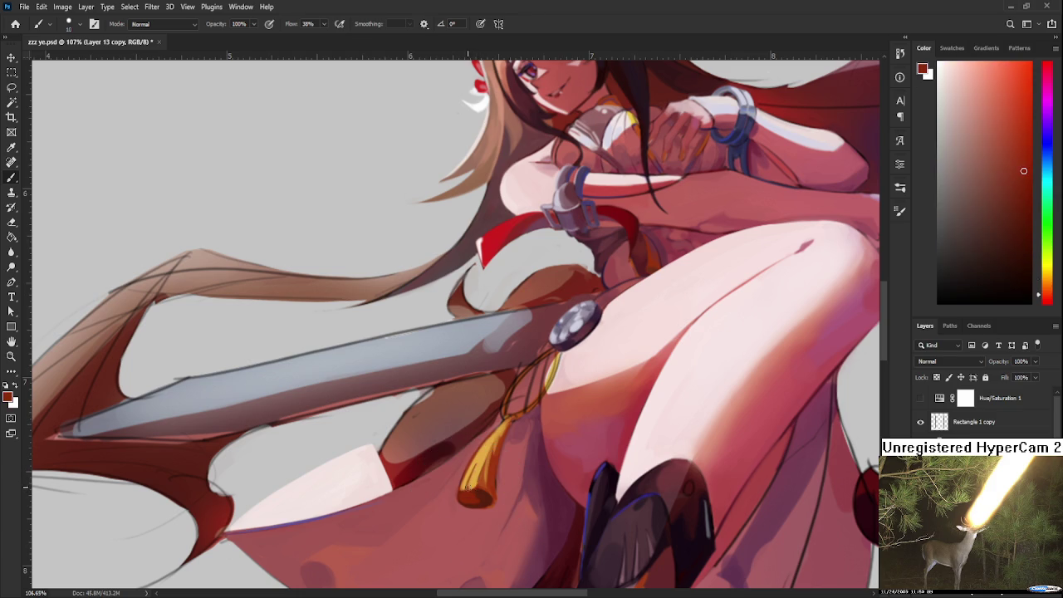
pyautogui.keyDown('alt'); pyautogui.click(483, 456); pyautogui.keyUp('alt')
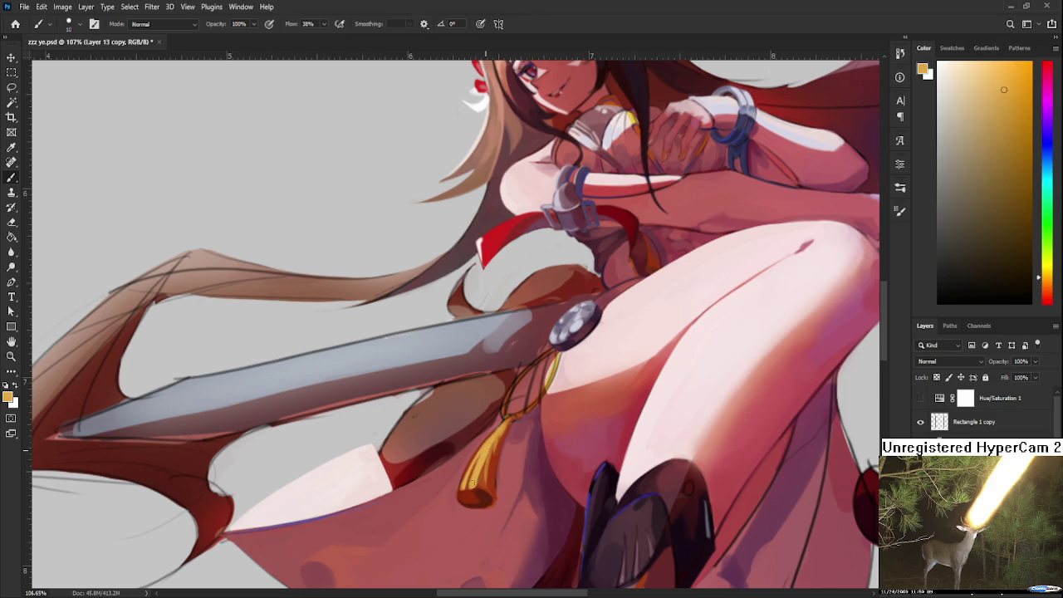
pyautogui.keyDown('alt'); pyautogui.click(477, 446); pyautogui.keyUp('alt')
pyautogui.keyDown('alt'); pyautogui.click(461, 469); pyautogui.keyUp('alt')
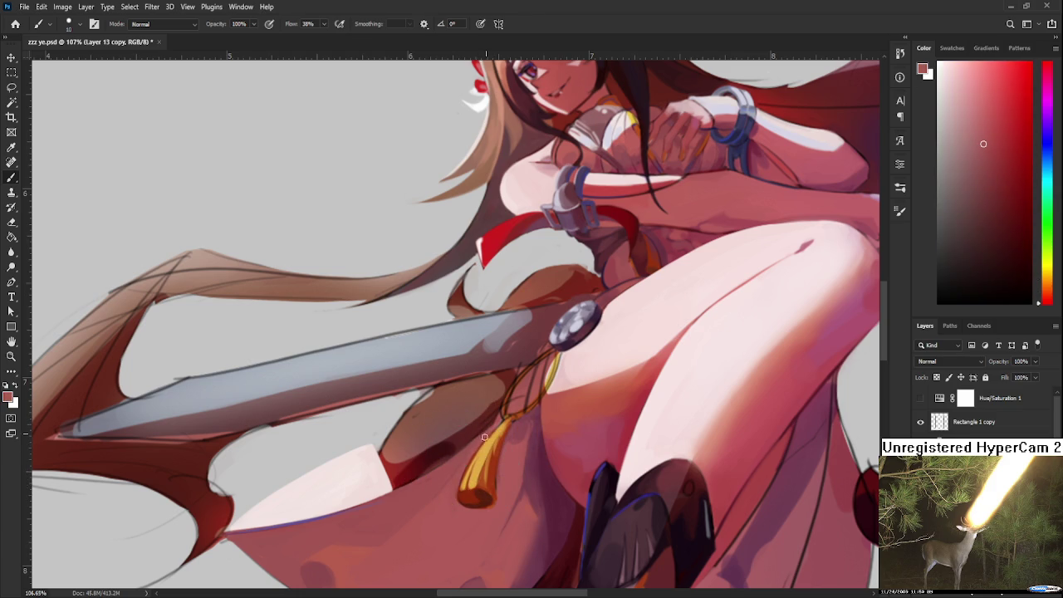
pyautogui.keyDown('alt'); pyautogui.click(507, 466); pyautogui.keyUp('alt')
pyautogui.keyDown('alt'); pyautogui.click(490, 475); pyautogui.keyUp('alt')
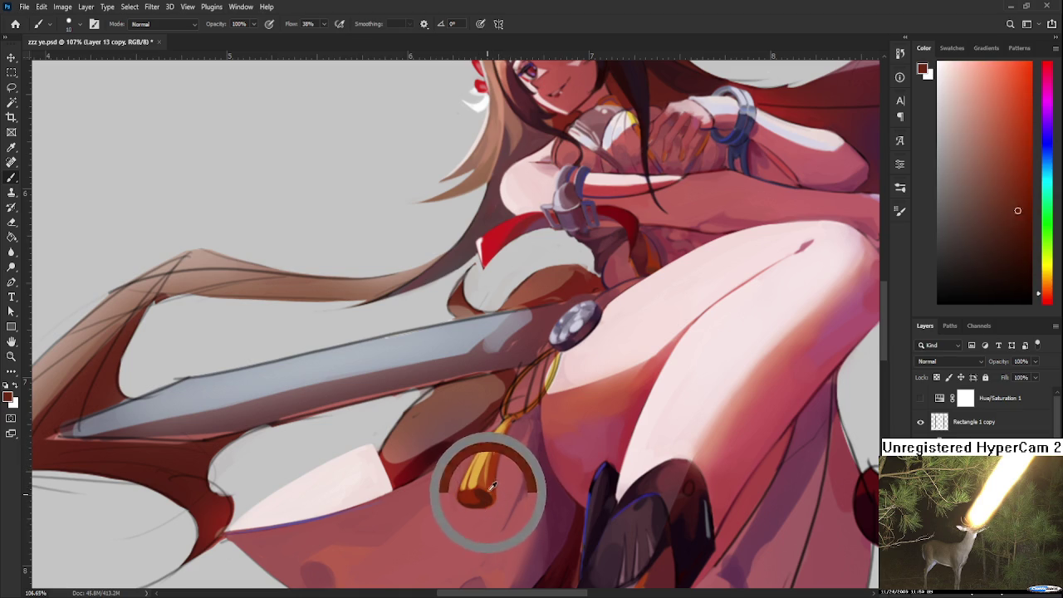
pyautogui.keyDown('alt'); pyautogui.click(483, 492); pyautogui.keyUp('alt')
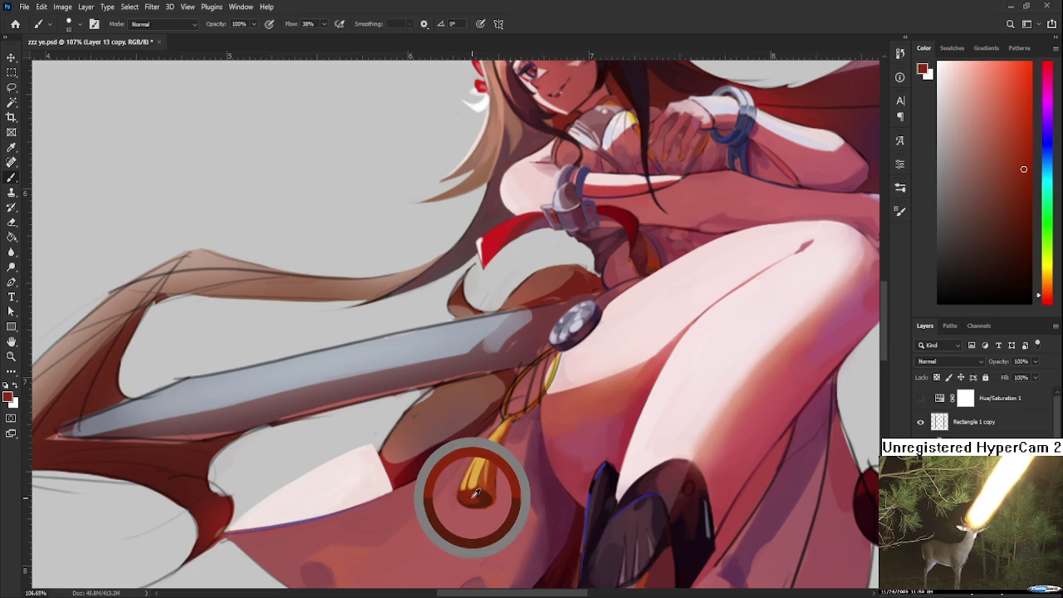
pyautogui.keyDown('alt'); pyautogui.click(481, 495); pyautogui.keyUp('alt')
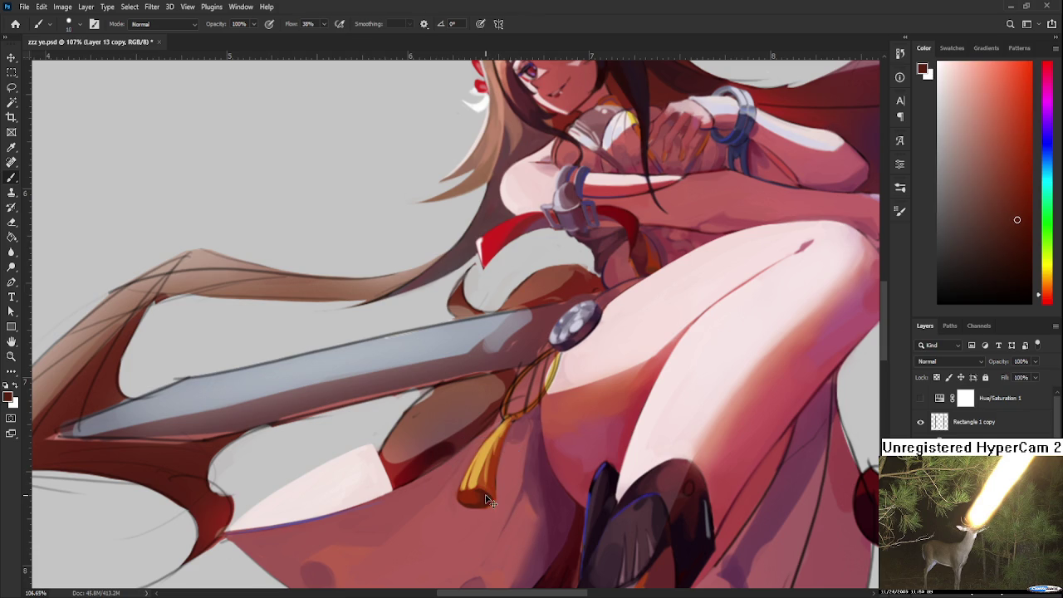
pyautogui.keyDown('alt'); pyautogui.click(483, 496); pyautogui.keyUp('alt')
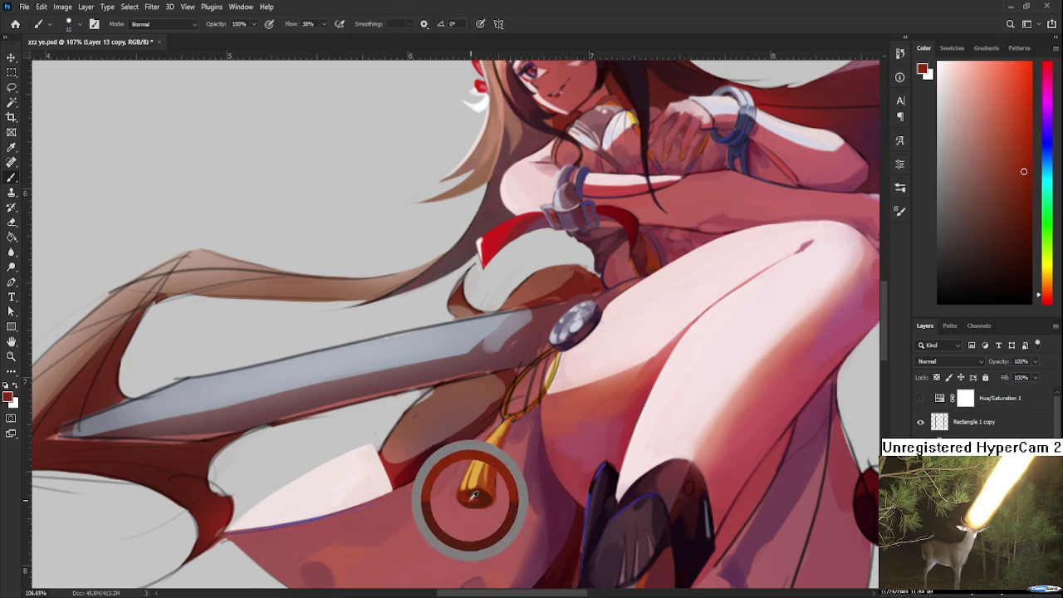
pyautogui.keyDown('alt'); pyautogui.click(488, 490); pyautogui.keyUp('alt')
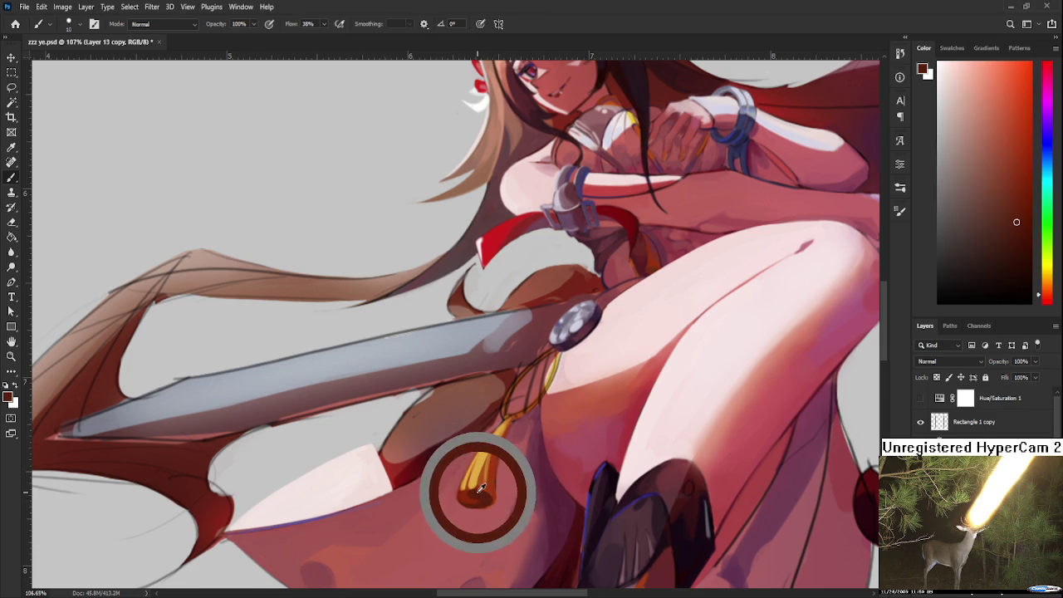
pyautogui.moveTo(492, 488); pyautogui.dragTo(466, 500)
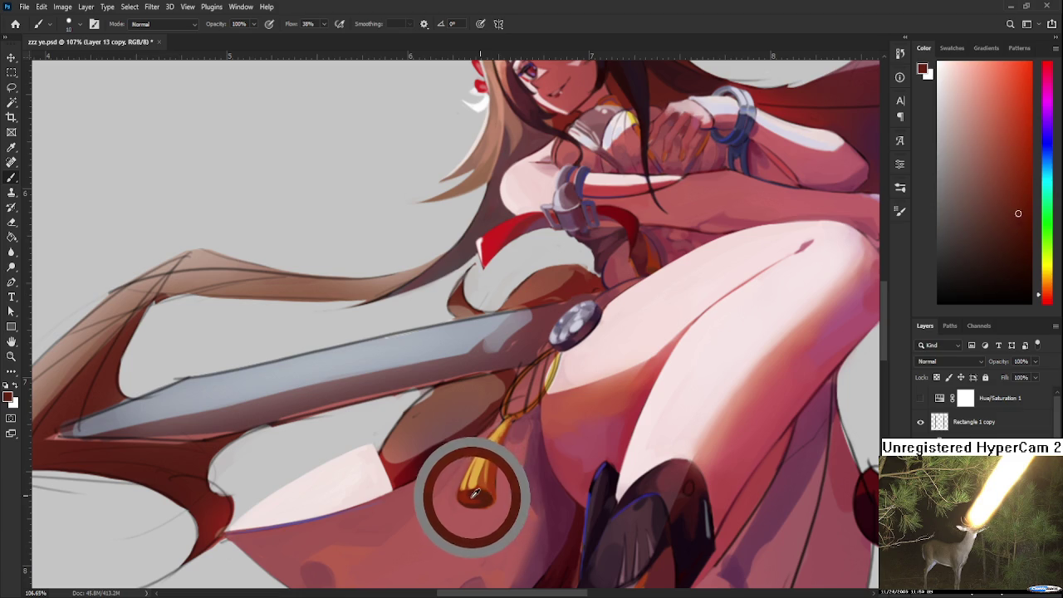
# Step: Paint darker red-brown shading onto the gold pendant's bottom tip
pyautogui.keyDown('alt'); pyautogui.click(470, 503); pyautogui.keyUp('alt')
pyautogui.moveTo(473, 503); pyautogui.dragTo(489, 497)
pyautogui.keyDown('alt'); pyautogui.click(489, 496); pyautogui.keyUp('alt')
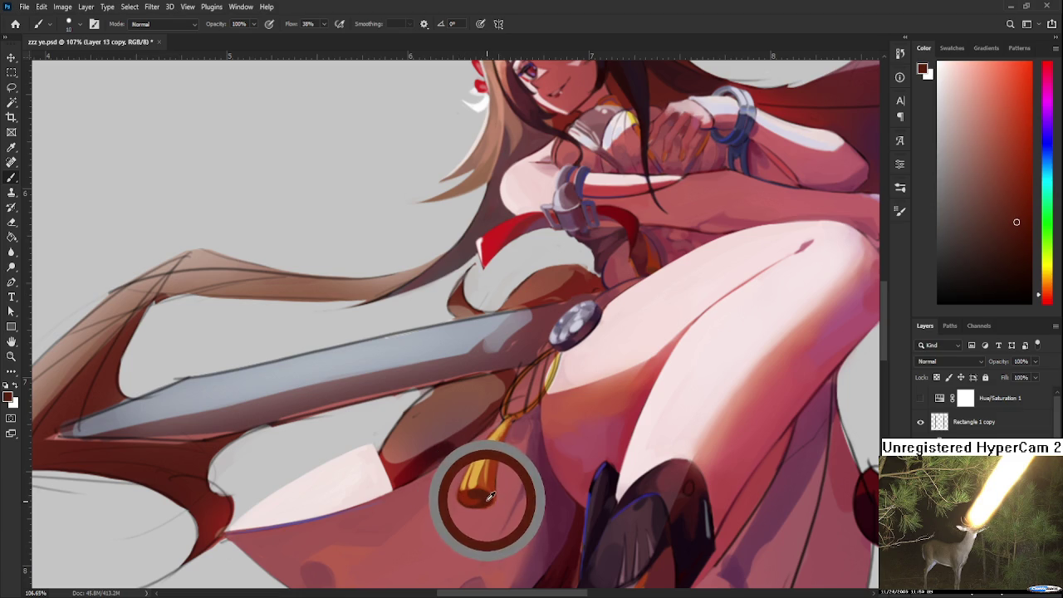
pyautogui.scroll(-3, 495, 498)
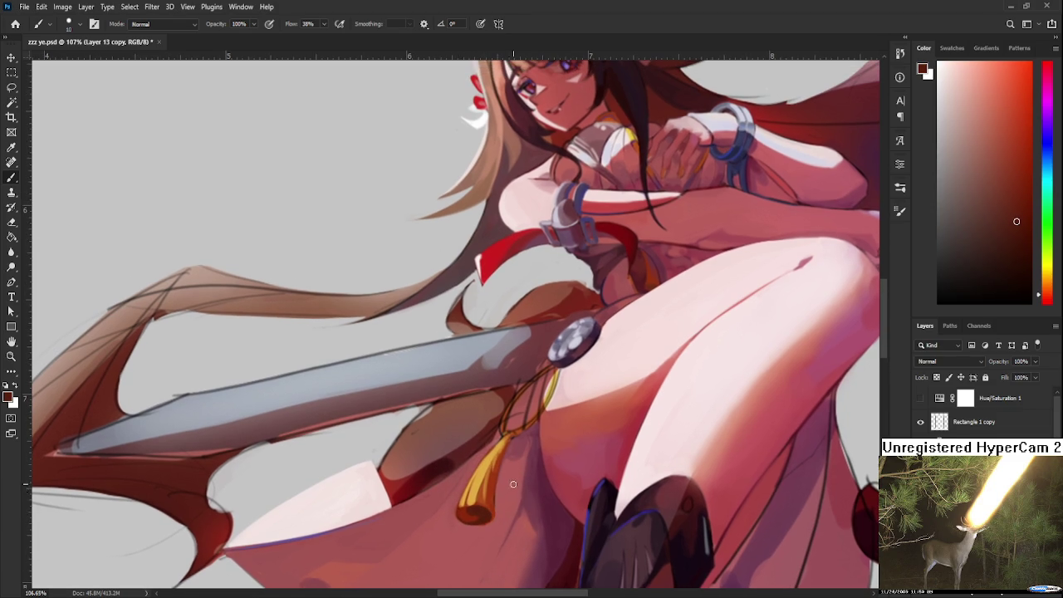
# Step: Sample gold from the tassel and brush it over the tassel for a fuller gold
pyautogui.scroll(-2, 507, 490)
pyautogui.scroll(-2, 513, 483)
pyautogui.scroll(3, 512, 485)
pyautogui.scroll(2, 511, 488)
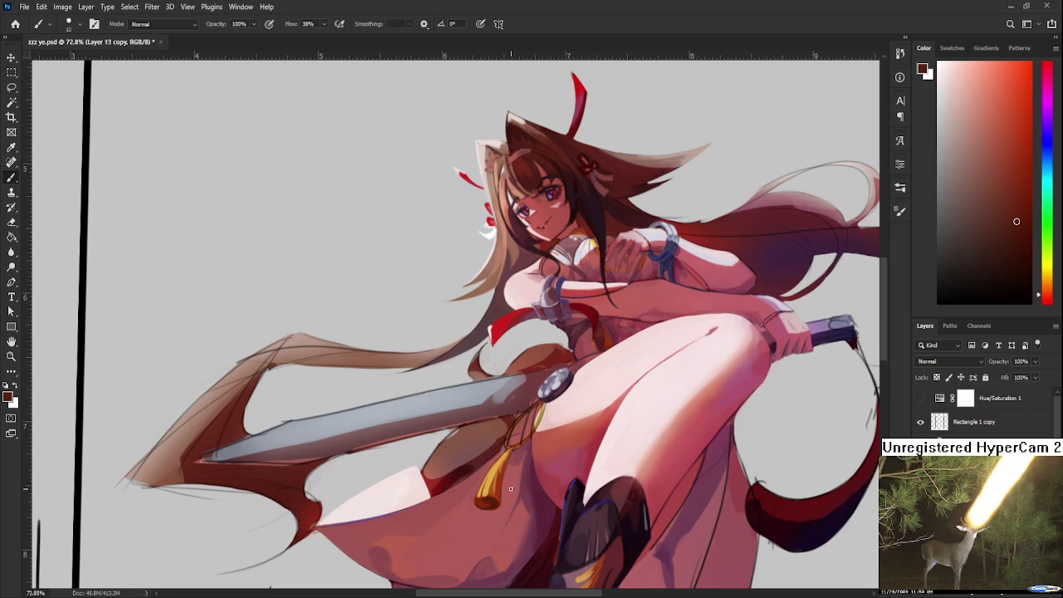
pyautogui.moveTo(511, 488); pyautogui.dragTo(493, 494)
pyautogui.keyDown('alt'); pyautogui.click(504, 454); pyautogui.keyUp('alt')
pyautogui.moveTo(480, 495); pyautogui.dragTo(490, 469)
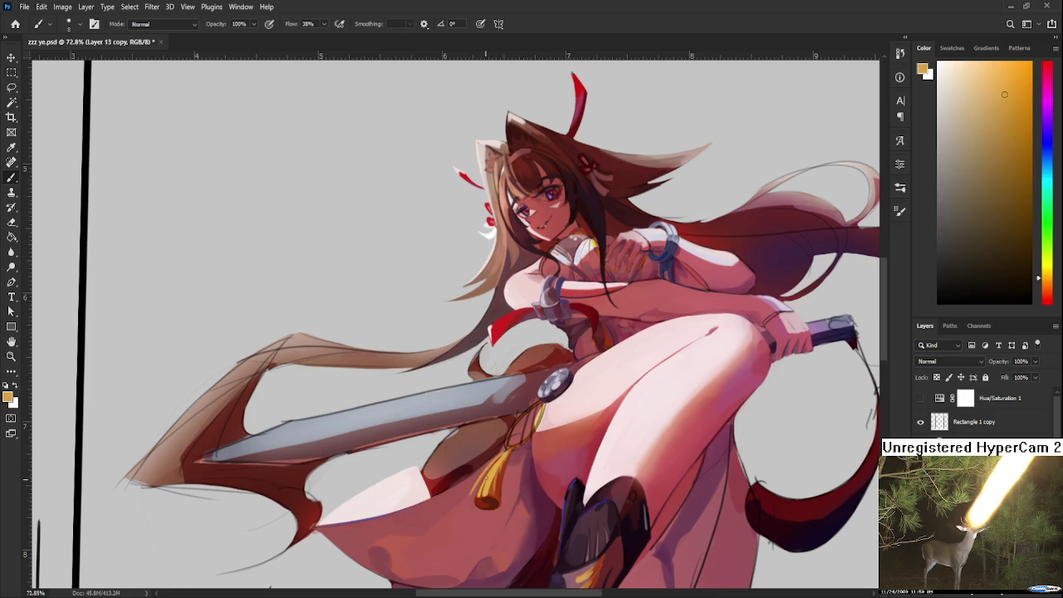
pyautogui.keyDown('alt'); pyautogui.click(504, 456); pyautogui.keyUp('alt')
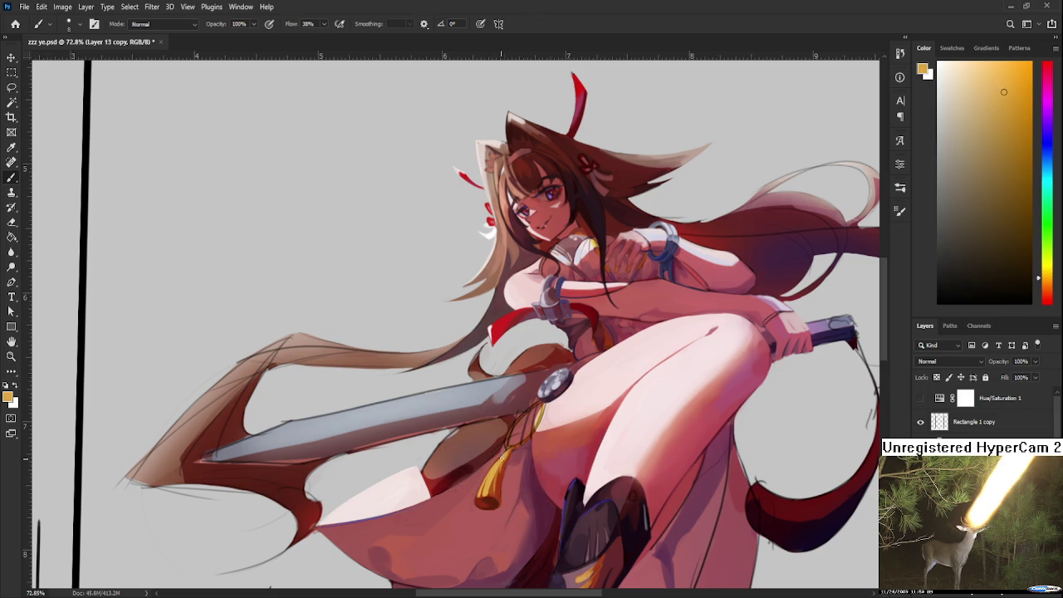
pyautogui.keyDown('alt'); pyautogui.click(481, 482); pyautogui.keyUp('alt')
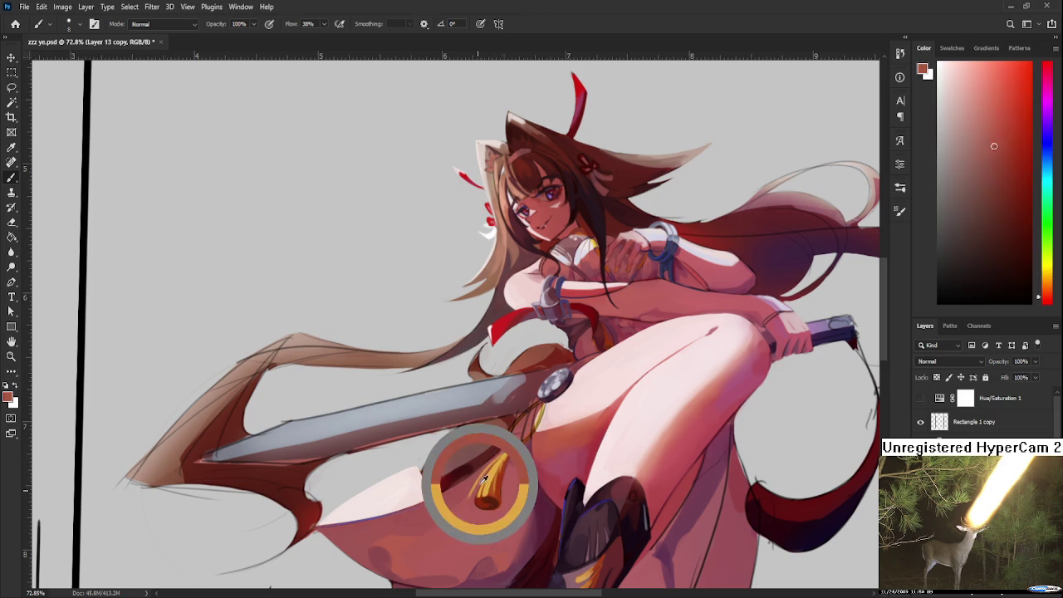
# Step: Zoom out and save the painting with Ctrl+S
pyautogui.scroll(-2, 572, 460)
pyautogui.scroll(-2, 572, 461)
pyautogui.hotkey('ctrl', 's')
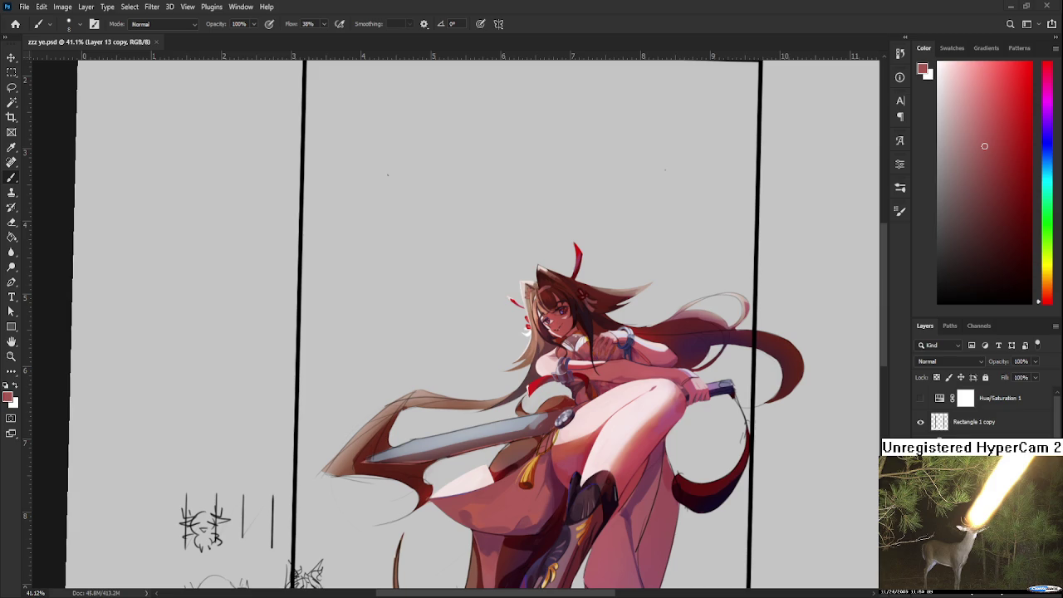
# Step: Rotate the tilted canvas view back to 0° and go to the Home screen
pyautogui.scroll(-2, 416, 364)
pyautogui.scroll(-2, 416, 363)
pyautogui.scroll(1, 440, 399)
pyautogui.scroll(1, 454, 417)
pyautogui.press('r')
pyautogui.moveTo(453, 417)
pyautogui.mouseDown()
pyautogui.moveTo(469, 400)
pyautogui.moveTo(479, 408)
pyautogui.moveTo(532, 379)
pyautogui.mouseUp()
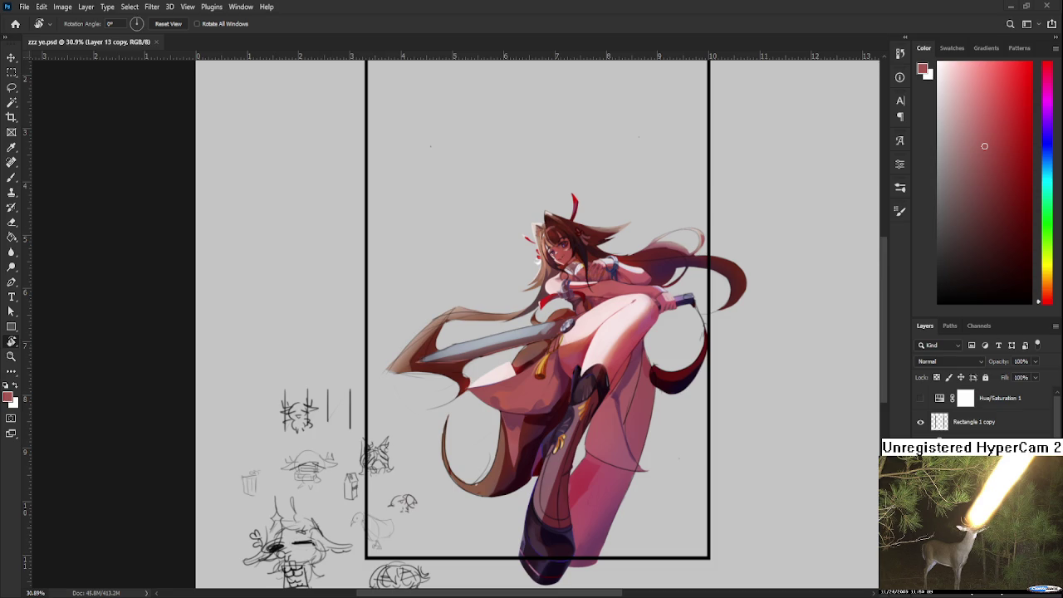
pyautogui.click(15, 23)
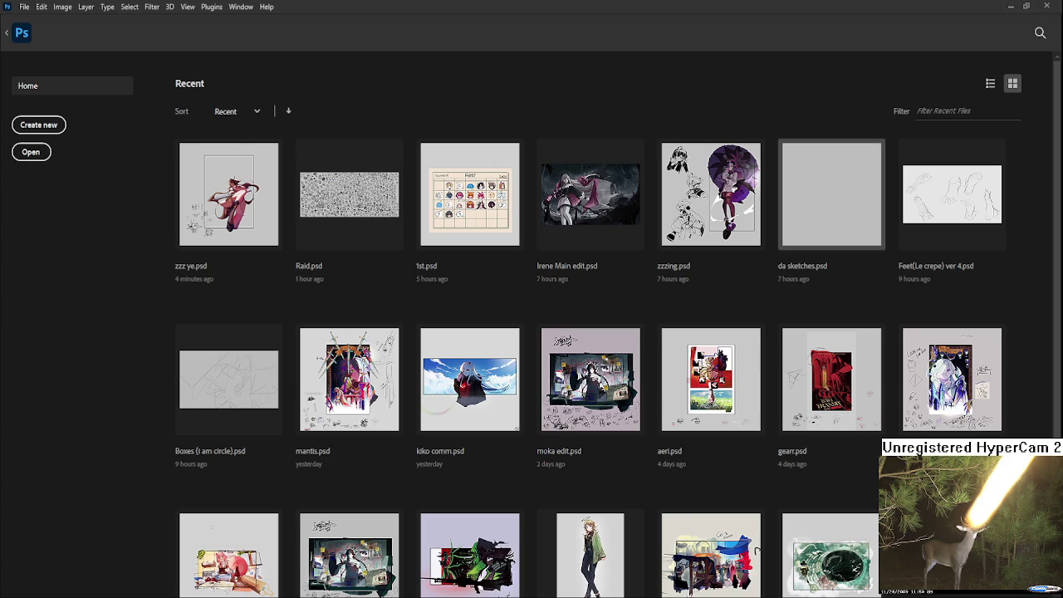
# Step: Open da sketches.psd and place another artwork image onto its canvas
pyautogui.click(830, 194)
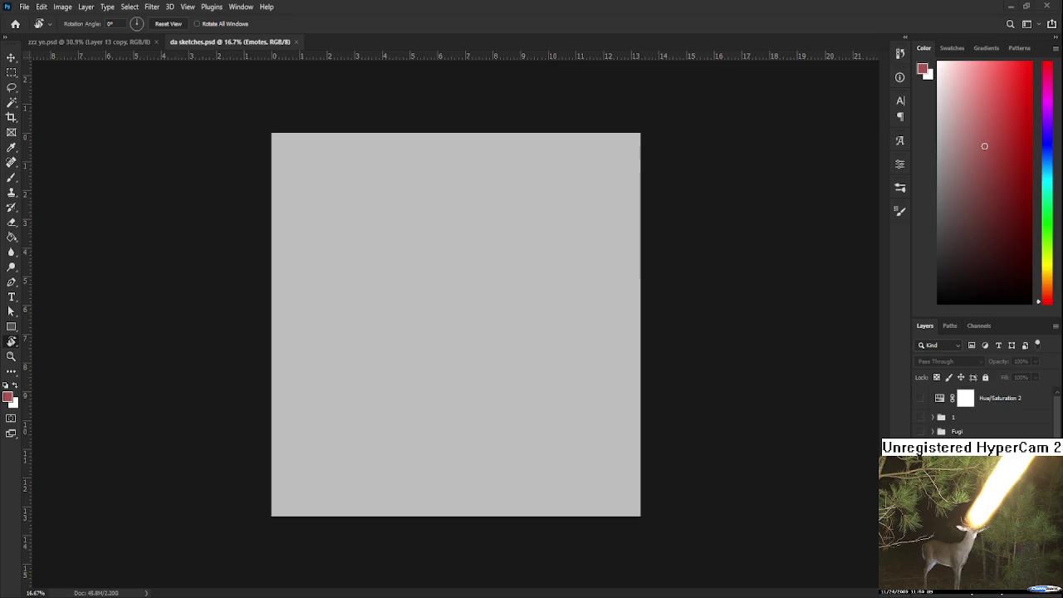
pyautogui.moveTo(490, 339)
pyautogui.mouseDown()
pyautogui.moveTo(580, 343)
pyautogui.moveTo(438, 362)
pyautogui.moveTo(450, 362)
pyautogui.mouseUp()
pyautogui.press('Return')
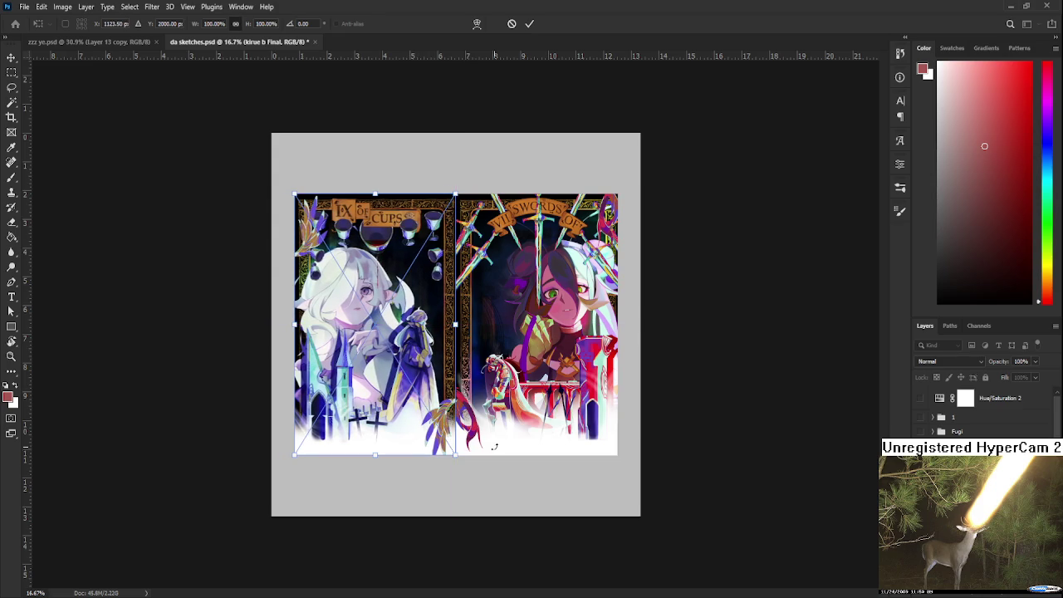
pyautogui.press('Return')
# Step: Scroll through the file and deselect the placed artwork layer
pyautogui.scroll(2, 496, 448)
pyautogui.scroll(2, 490, 451)
pyautogui.scroll(2, 486, 453)
pyautogui.scroll(-3, 485, 455)
pyautogui.scroll(-1, 621, 417)
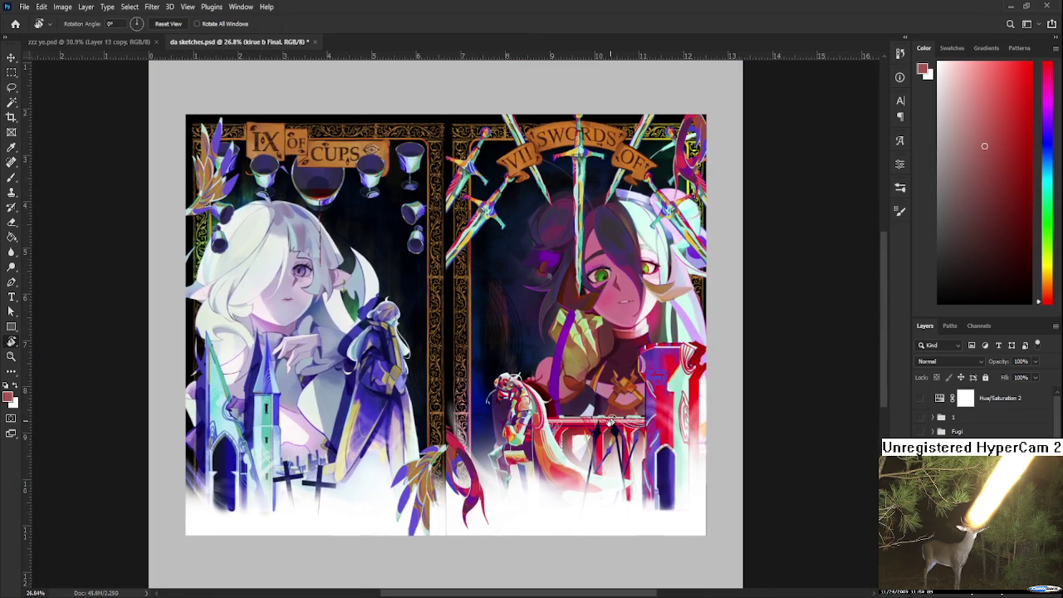
pyautogui.scroll(-1, 611, 420)
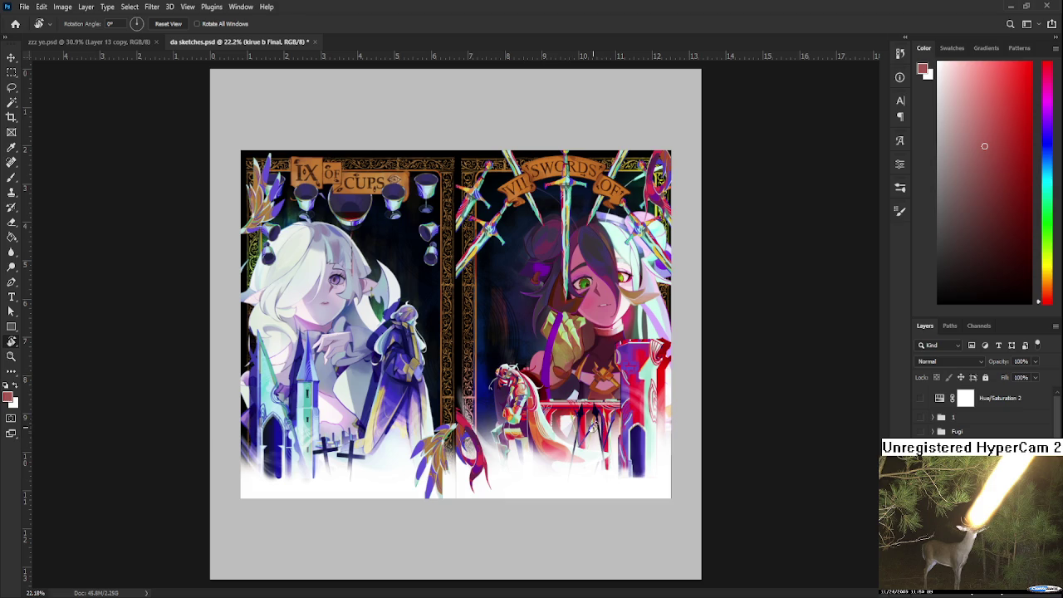
pyautogui.scroll(2, 548, 382)
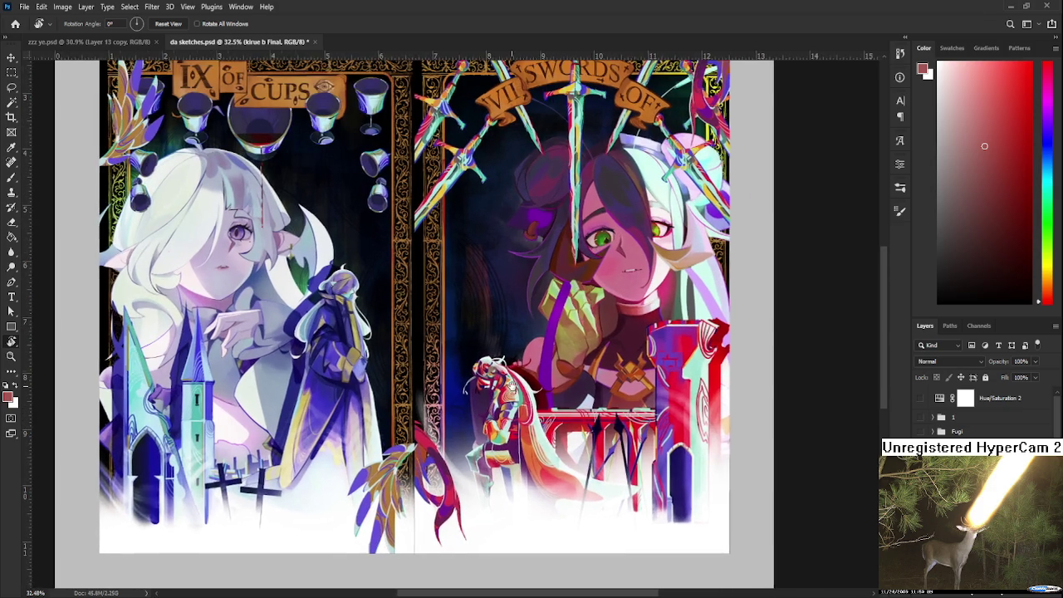
pyautogui.scroll(-1, 550, 365)
pyautogui.scroll(-1, 539, 382)
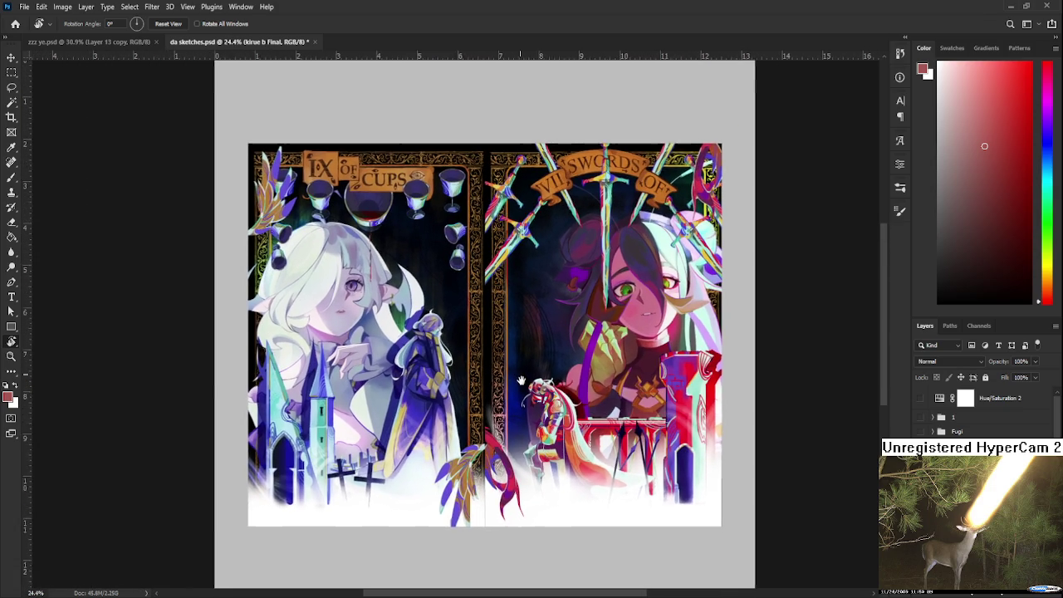
pyautogui.scroll(2, 442, 465)
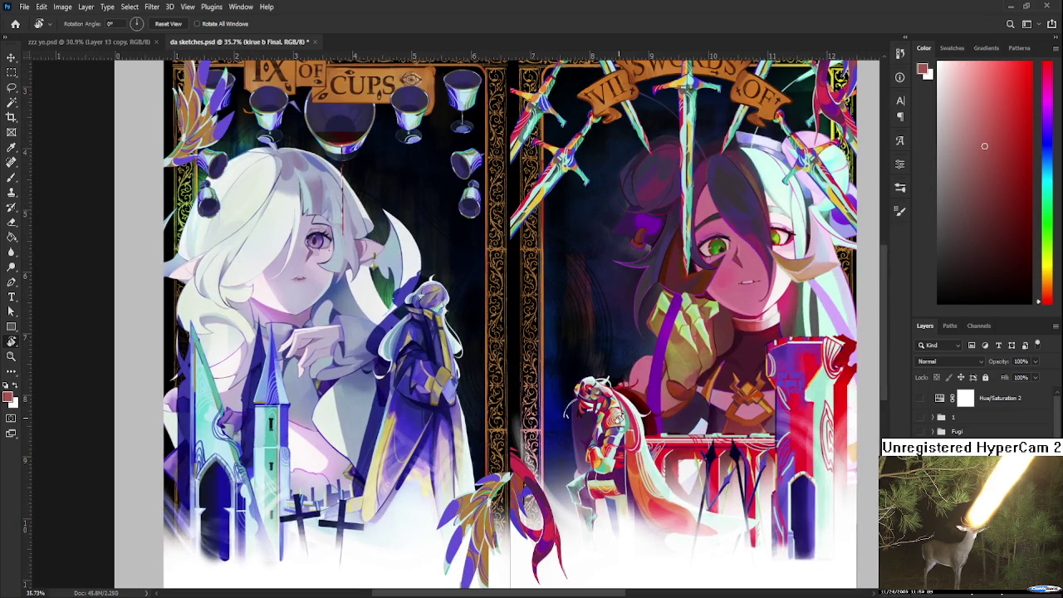
pyautogui.scroll(-2, 621, 402)
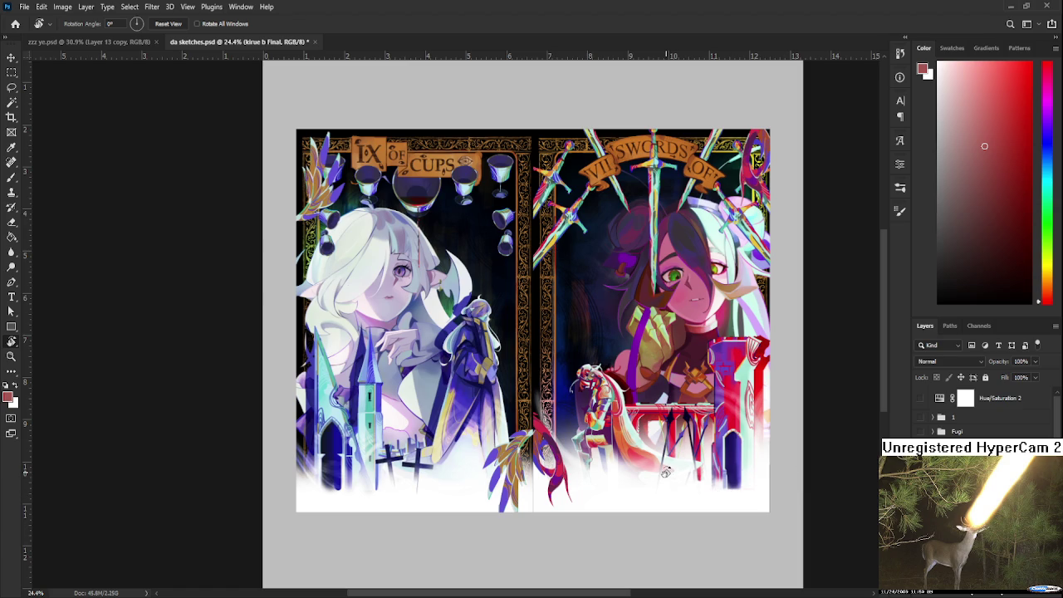
pyautogui.click(963, 515)
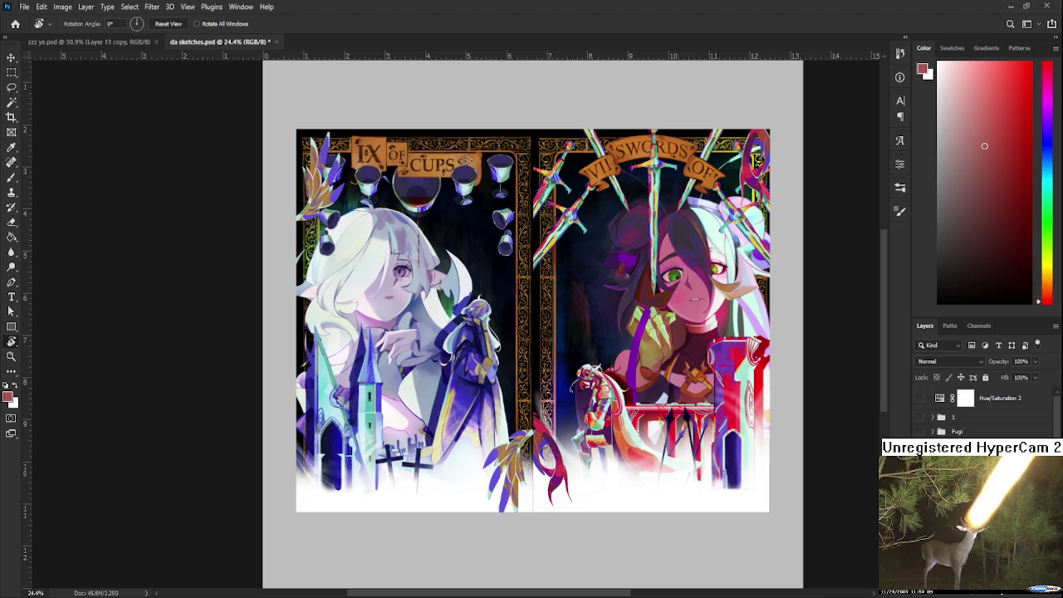
# Step: Hide the two-card tarot artwork group and switch back to zzz ye.psd
pyautogui.scroll(2, 732, 327)
pyautogui.scroll(-2, 731, 327)
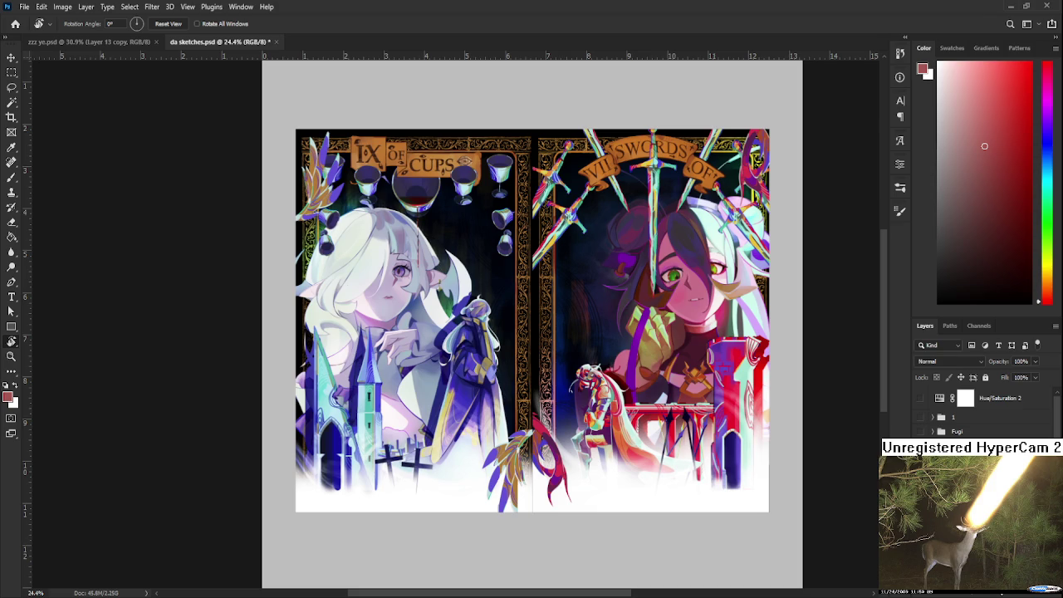
pyautogui.scroll(2, 716, 333)
pyautogui.scroll(2, 716, 333)
pyautogui.scroll(-2, 716, 333)
pyautogui.scroll(-3, 716, 333)
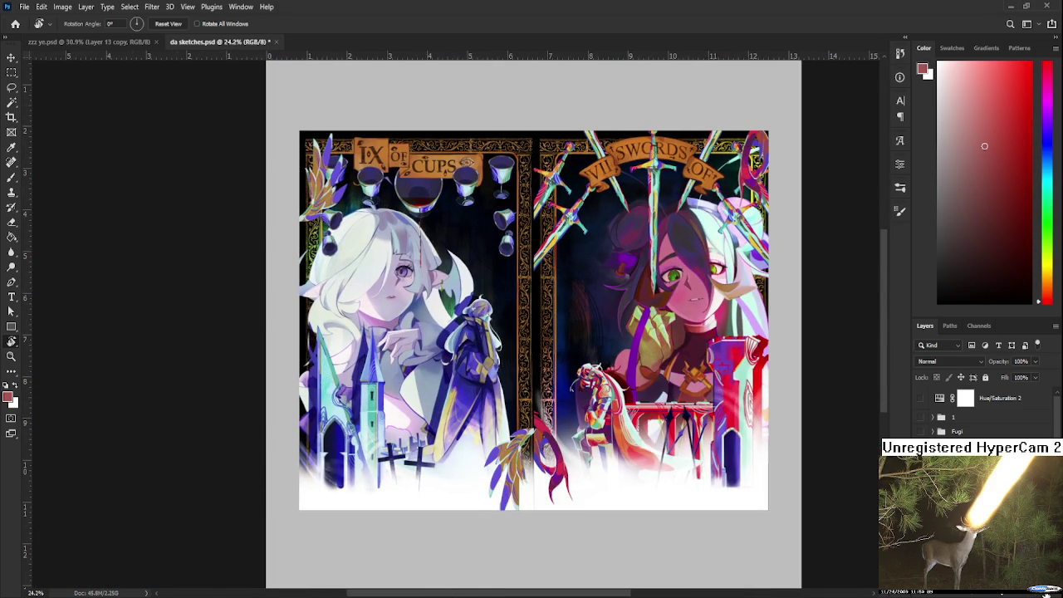
pyautogui.click(920, 465)
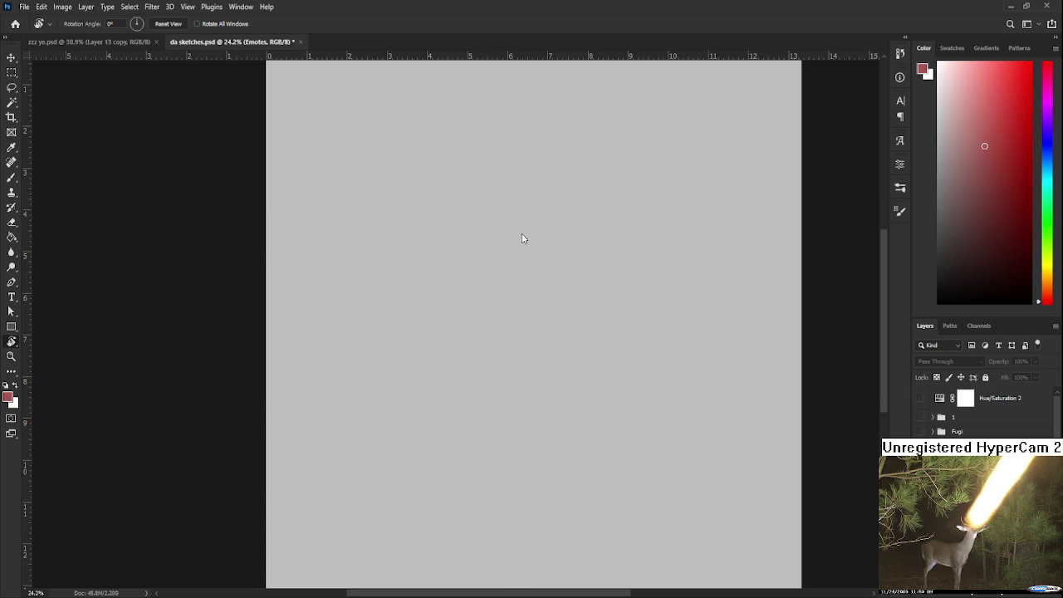
pyautogui.hotkey('ctrl', 'Tab')
# Step: Zoom in on the sword tassel and sample its gold and nearby red-brown
pyautogui.scroll(5, 569, 360)
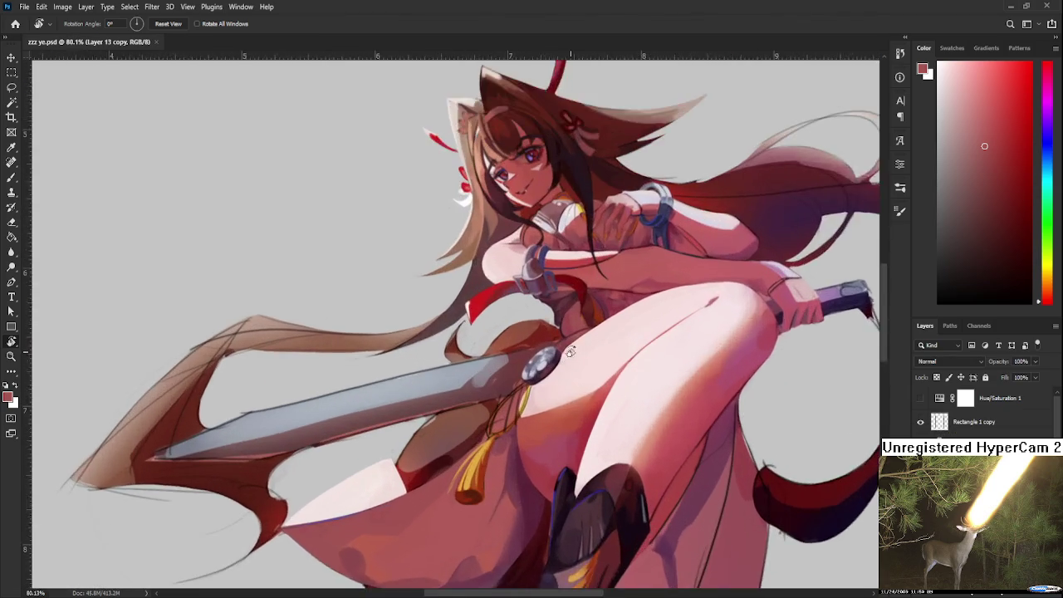
pyautogui.scroll(2, 570, 360)
pyautogui.scroll(2, 573, 332)
pyautogui.scroll(1, 582, 390)
pyautogui.moveTo(582, 390); pyautogui.dragTo(605, 211)
pyautogui.keyDown('alt'); pyautogui.click(455, 319); pyautogui.keyUp('alt')
pyautogui.keyDown('alt'); pyautogui.moveTo(455, 320); pyautogui.dragTo(466, 292); pyautogui.keyUp('alt')
pyautogui.keyDown('alt'); pyautogui.click(466, 291); pyautogui.keyUp('alt')
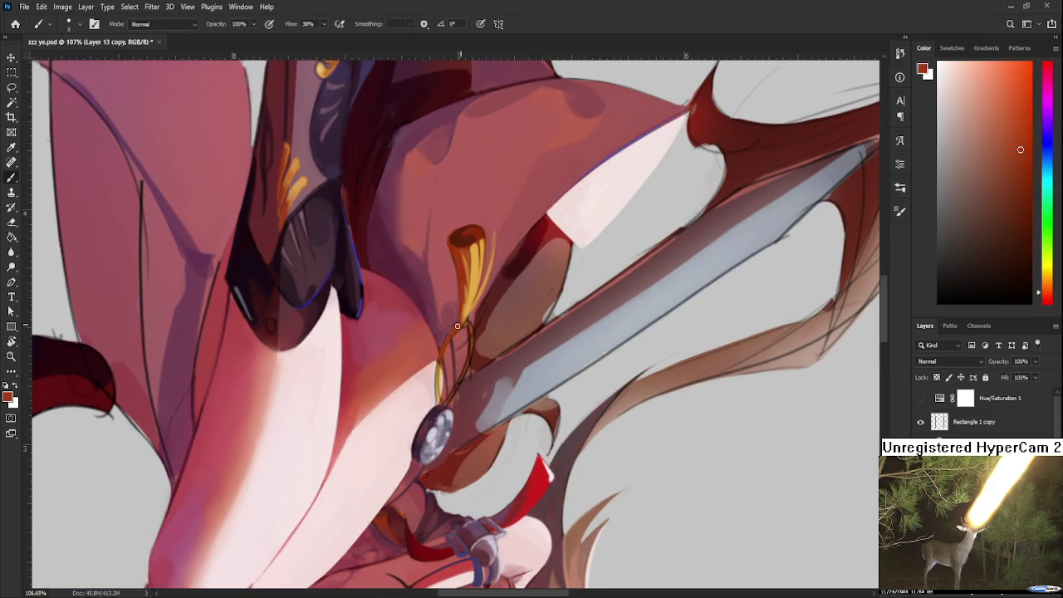
pyautogui.keyDown('alt'); pyautogui.click(466, 323); pyautogui.keyUp('alt')
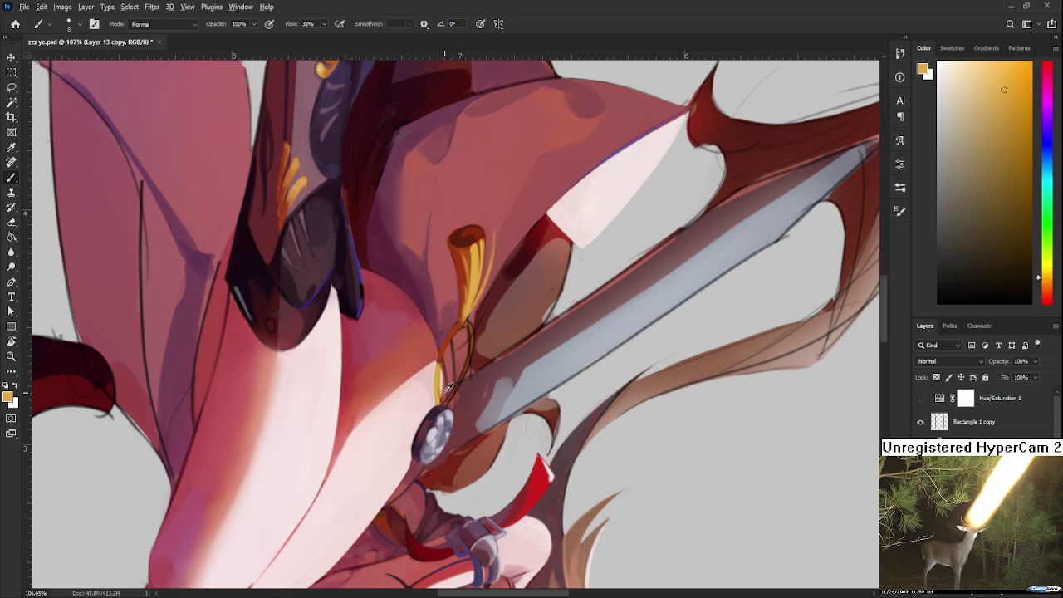
pyautogui.keyDown('alt'); pyautogui.click(445, 387); pyautogui.keyUp('alt')
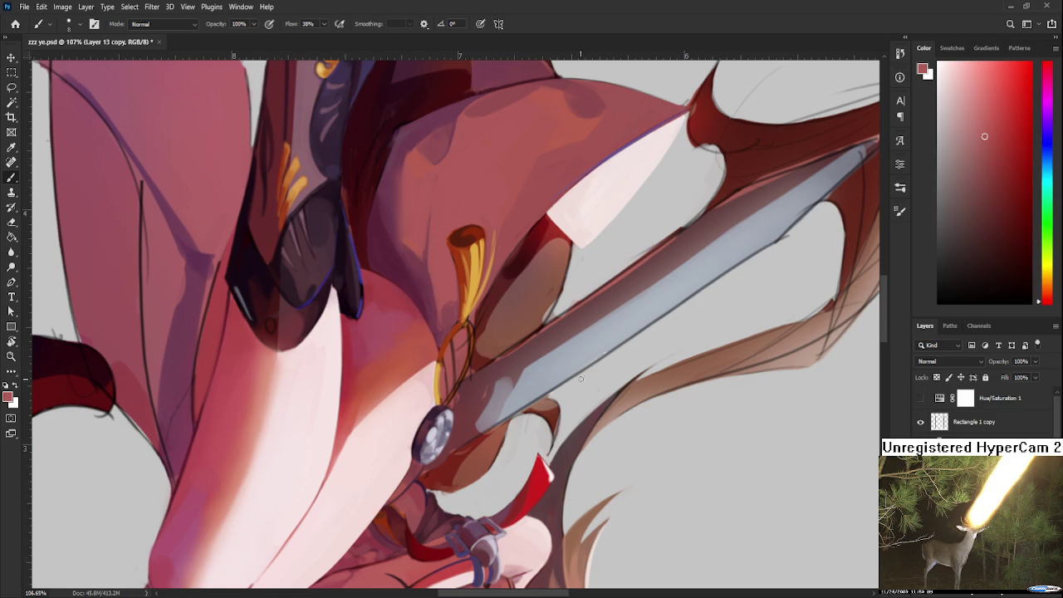
# Step: Sample a fresh gold and paint a thin gold line along the tassel cord
pyautogui.keyDown('alt'); pyautogui.click(422, 379); pyautogui.keyUp('alt')
pyautogui.keyDown('alt'); pyautogui.click(425, 397); pyautogui.keyUp('alt')
pyautogui.keyDown('alt'); pyautogui.click(425, 381); pyautogui.keyUp('alt')
pyautogui.keyDown('alt'); pyautogui.click(429, 369); pyautogui.keyUp('alt')
pyautogui.keyDown('alt'); pyautogui.click(439, 377); pyautogui.keyUp('alt')
pyautogui.keyDown('alt'); pyautogui.click(440, 375); pyautogui.keyUp('alt')
pyautogui.moveTo(438, 369)
pyautogui.mouseDown()
pyautogui.moveTo(435, 401)
pyautogui.moveTo(514, 414)
pyautogui.moveTo(544, 358)
pyautogui.mouseUp()
pyautogui.keyDown('alt'); pyautogui.click(440, 349); pyautogui.keyUp('alt')
pyautogui.keyDown('alt'); pyautogui.click(441, 368); pyautogui.keyUp('alt')
pyautogui.press('r')
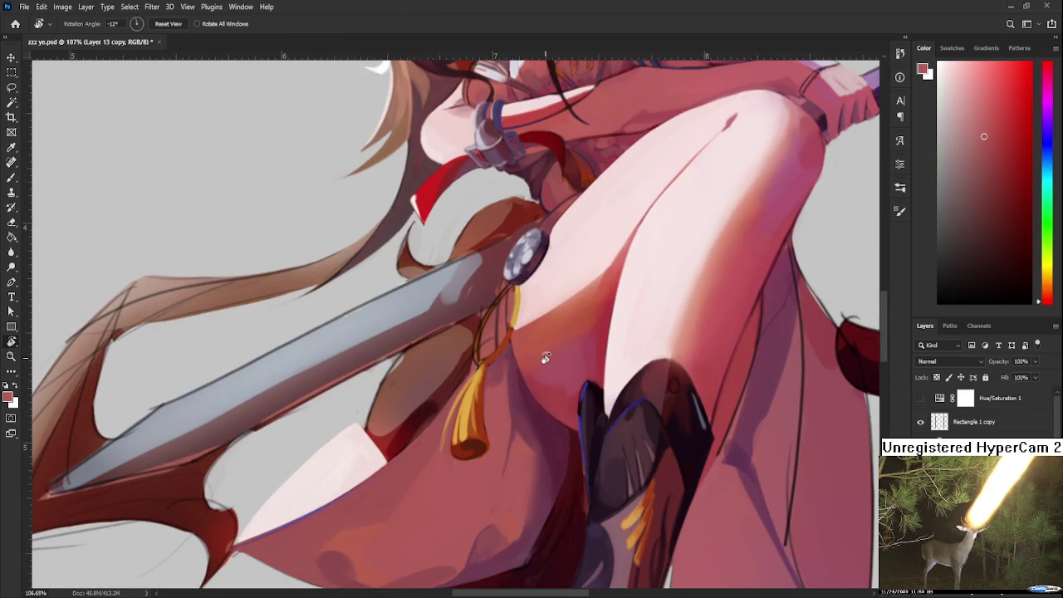
# Step: Turn the canvas view level and sample a dark maroon near the sword guard
pyautogui.moveTo(545, 358); pyautogui.dragTo(510, 398)
pyautogui.press('b')
pyautogui.keyDown('alt'); pyautogui.click(529, 441); pyautogui.keyUp('alt')
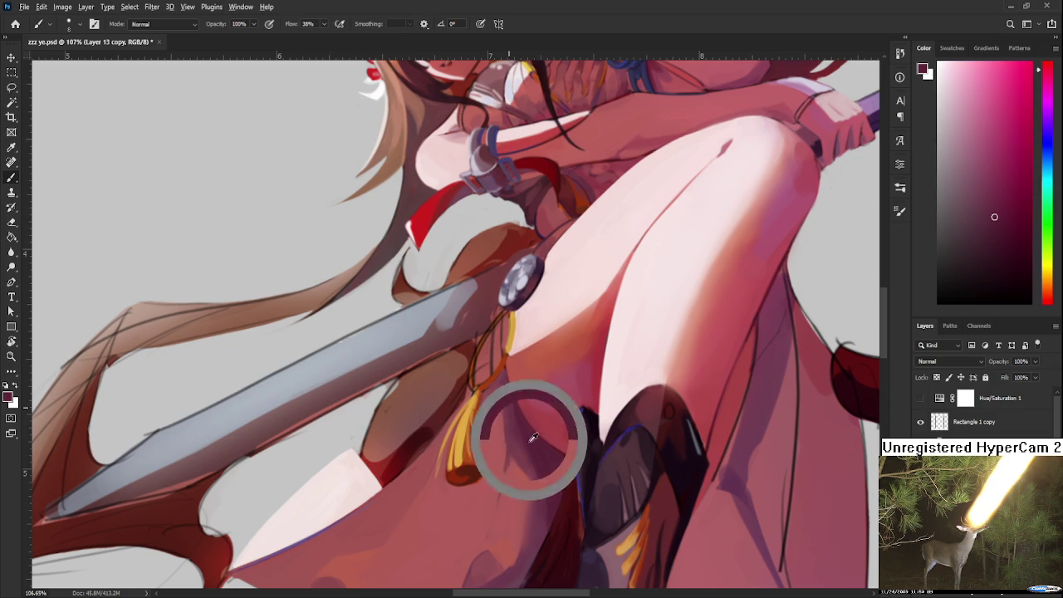
pyautogui.keyDown('alt'); pyautogui.click(501, 330); pyautogui.keyUp('alt')
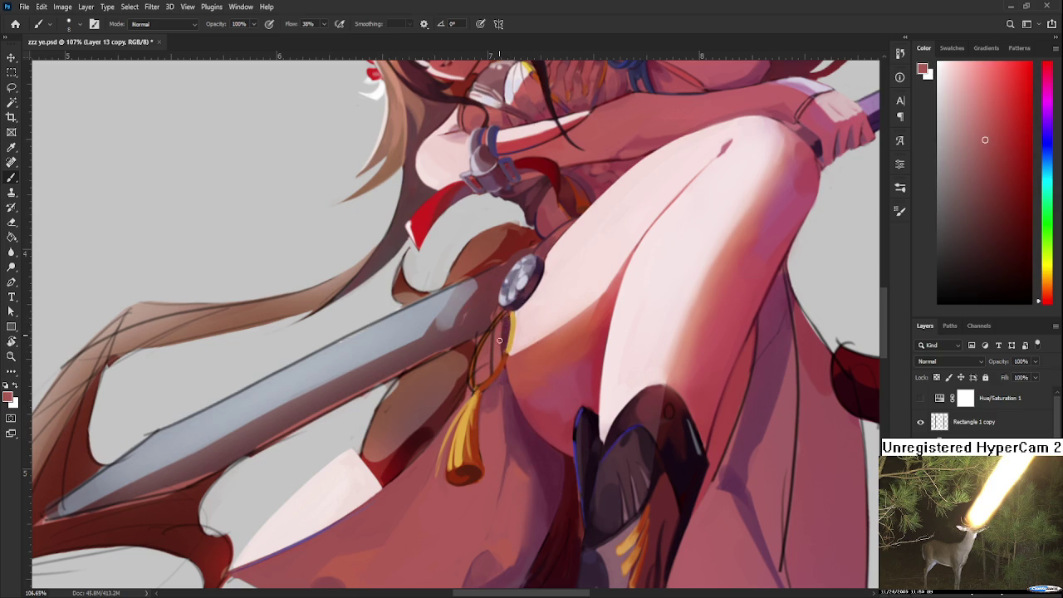
pyautogui.keyDown('alt'); pyautogui.click(509, 332); pyautogui.keyUp('alt')
pyautogui.keyDown('alt'); pyautogui.click(510, 333); pyautogui.keyUp('alt')
pyautogui.scroll(-4, 517, 309)
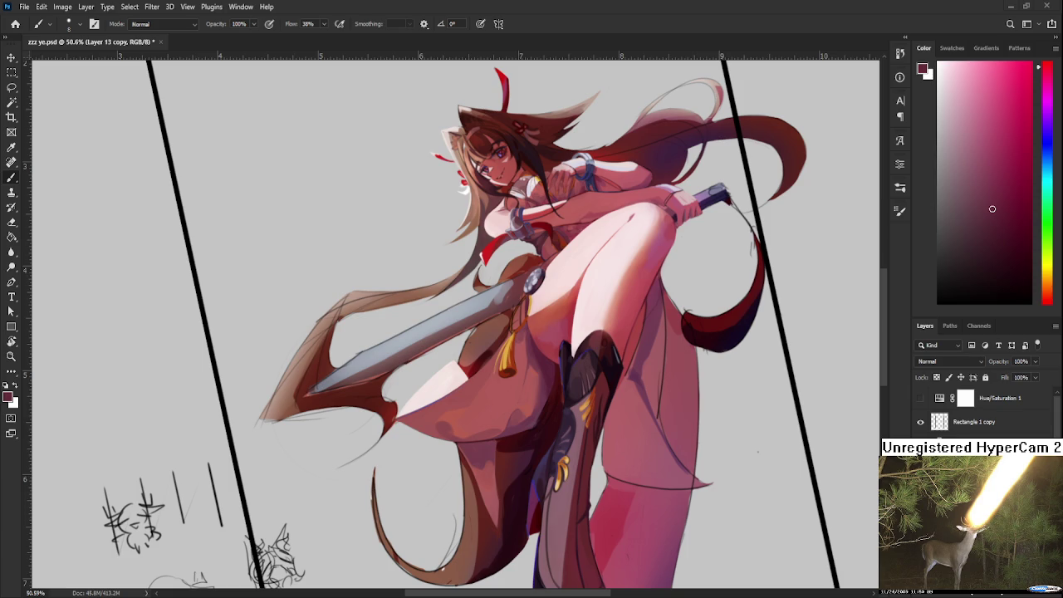
# Step: Zoom the view to check the full swordswoman figure
pyautogui.scroll(2, 576, 431)
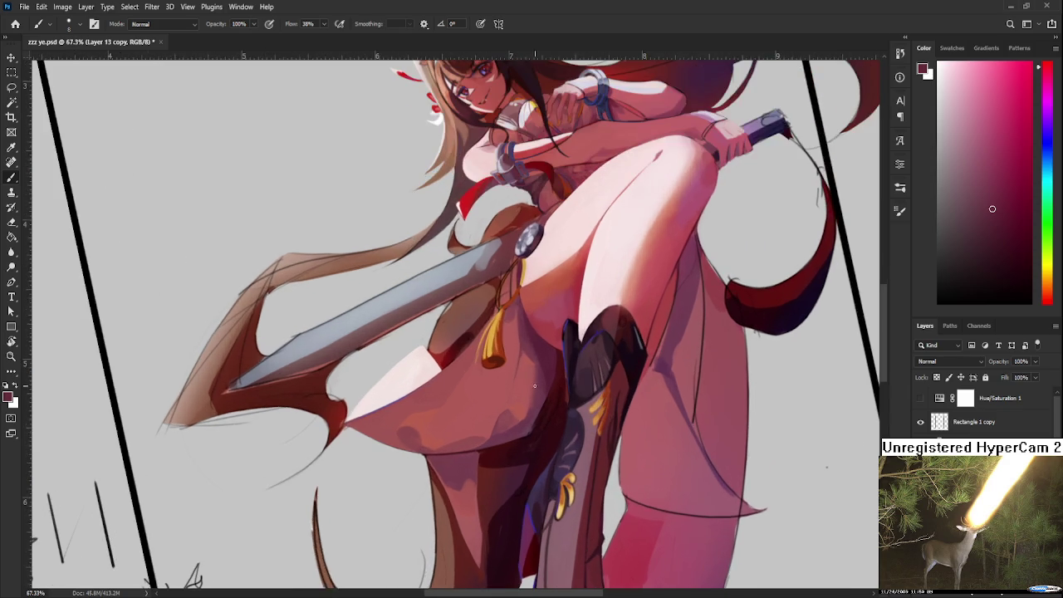
# Step: Sample colours around the sword guard, then zoom out and tilt the painting view
pyautogui.scroll(-1, 523, 380)
pyautogui.keyDown('alt'); pyautogui.click(488, 357); pyautogui.keyUp('alt')
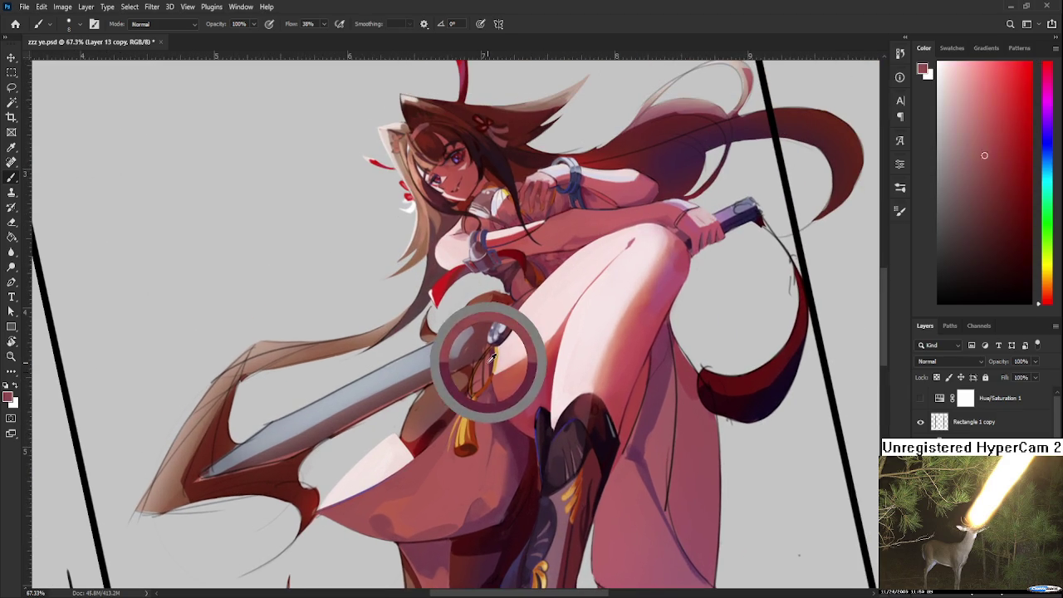
pyautogui.keyDown('alt'); pyautogui.click(496, 355); pyautogui.keyUp('alt')
pyautogui.moveTo(495, 355); pyautogui.dragTo(494, 325)
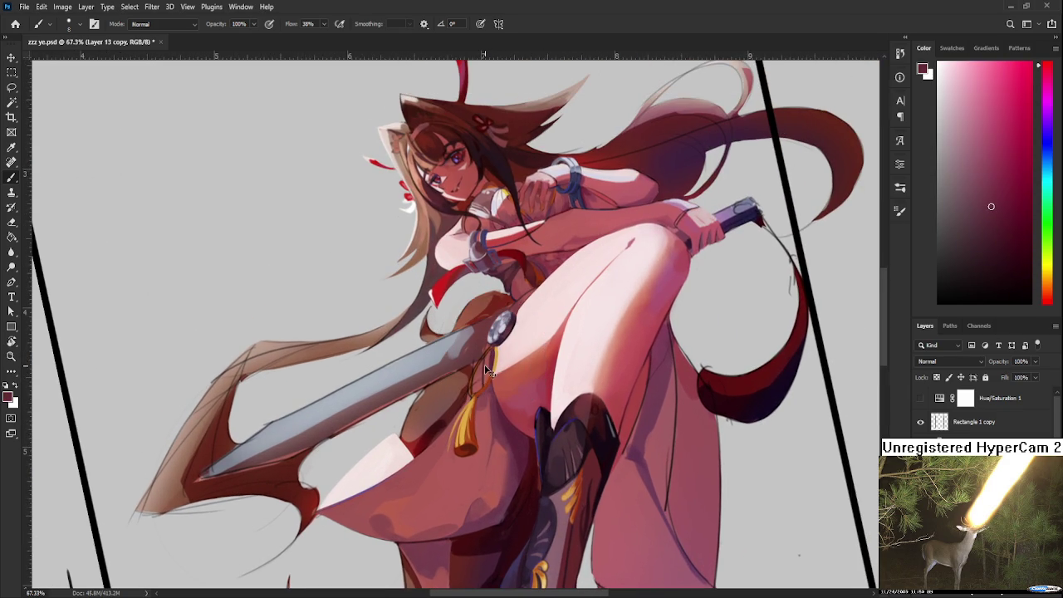
pyautogui.keyDown('alt'); pyautogui.click(481, 365); pyautogui.keyUp('alt')
pyautogui.keyDown('alt'); pyautogui.click(484, 361); pyautogui.keyUp('alt')
pyautogui.keyDown('alt'); pyautogui.click(486, 367); pyautogui.keyUp('alt')
pyautogui.keyDown('alt'); pyautogui.click(486, 359); pyautogui.keyUp('alt')
pyautogui.moveTo(487, 359); pyautogui.dragTo(498, 249)
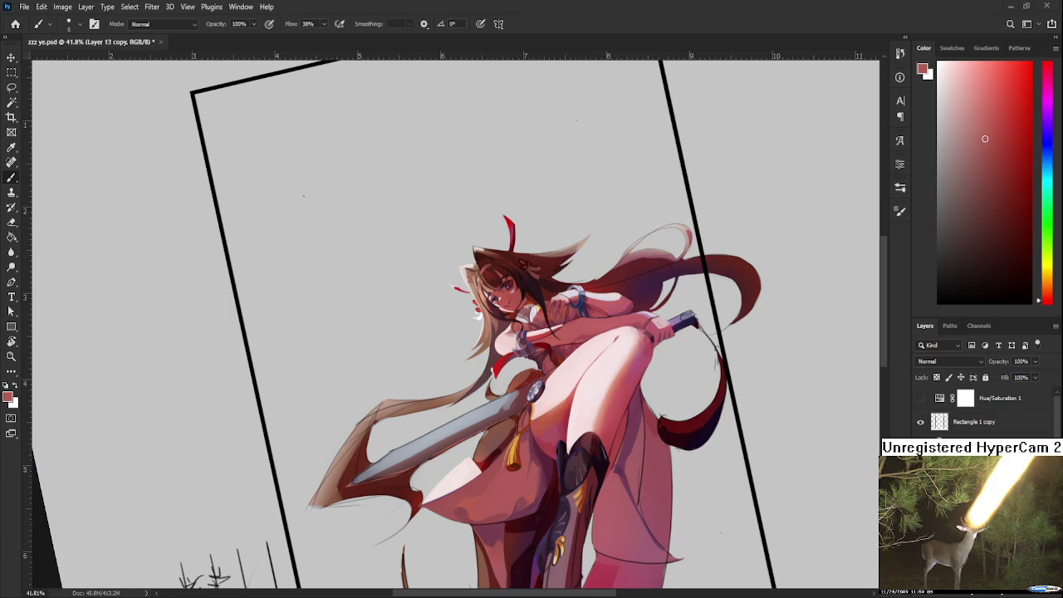
# Step: Zoom the view in on the girl's face, hair and raised arms
pyautogui.scroll(2, 450, 330)
pyautogui.scroll(2, 450, 331)
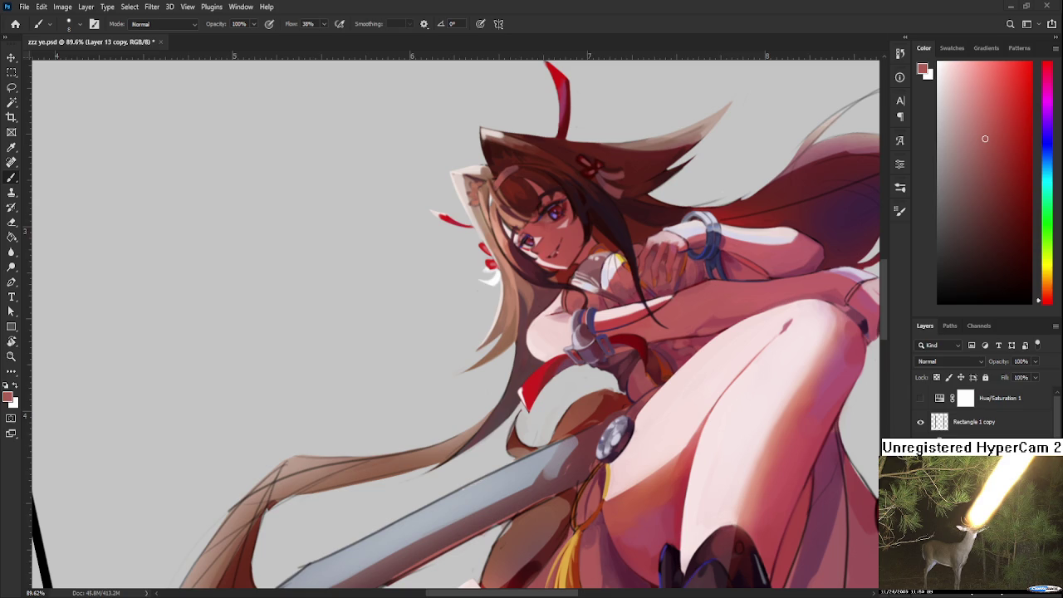
pyautogui.scroll(3, 610, 433)
# Step: Zoom to 159% on the sword guard and sample the painted skin colour
pyautogui.scroll(3, 611, 433)
pyautogui.scroll(-1, 609, 434)
pyautogui.scroll(-3, 606, 374)
pyautogui.scroll(1, 605, 356)
pyautogui.scroll(1, 582, 391)
pyautogui.scroll(1, 565, 424)
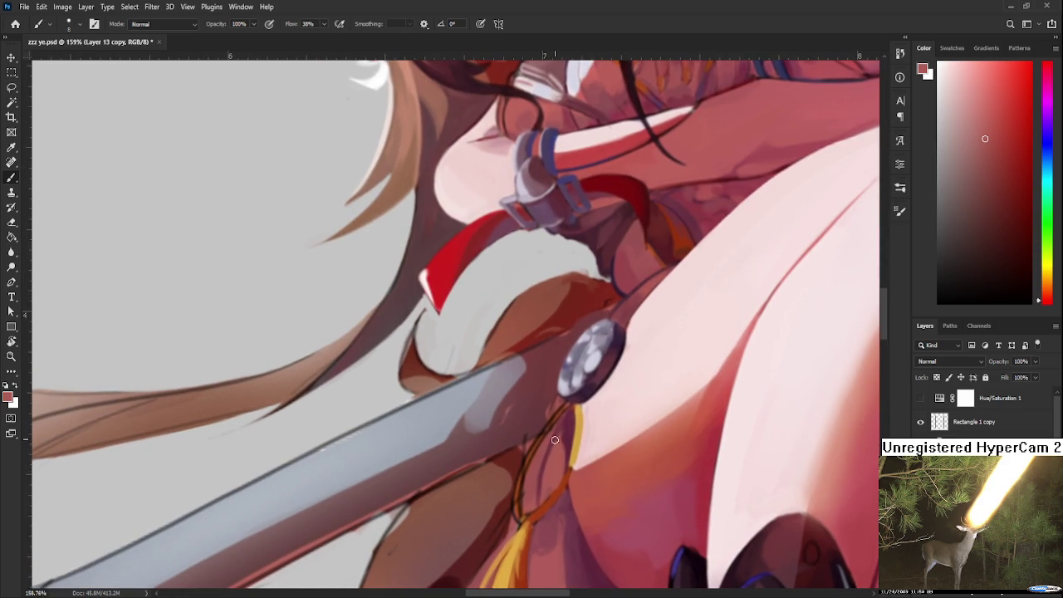
pyautogui.keyDown('alt'); pyautogui.click(548, 498); pyautogui.keyUp('alt')
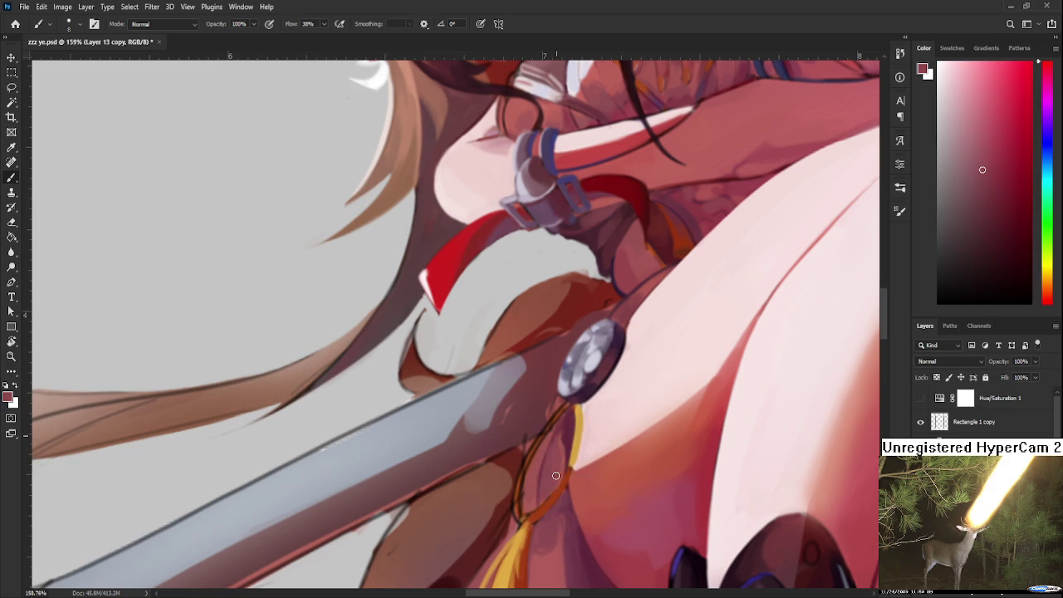
# Step: Sample pinkish-red skin shades around the tassel cord loop beside the thigh
pyautogui.keyDown('alt'); pyautogui.click(540, 463); pyautogui.keyUp('alt')
pyautogui.keyDown('alt'); pyautogui.click(547, 465); pyautogui.keyUp('alt')
pyautogui.keyDown('alt'); pyautogui.click(548, 447); pyautogui.keyUp('alt')
pyautogui.keyDown('alt'); pyautogui.click(554, 459); pyautogui.keyUp('alt')
pyautogui.keyDown('alt'); pyautogui.click(545, 450); pyautogui.keyUp('alt')
pyautogui.keyDown('alt'); pyautogui.click(558, 458); pyautogui.keyUp('alt')
pyautogui.keyDown('alt'); pyautogui.click(568, 422); pyautogui.keyUp('alt')
pyautogui.keyDown('alt'); pyautogui.click(545, 463); pyautogui.keyUp('alt')
# Step: Sample dark red shades right beside the cord under the sword guard
pyautogui.keyDown('alt'); pyautogui.click(573, 422); pyautogui.keyUp('alt')
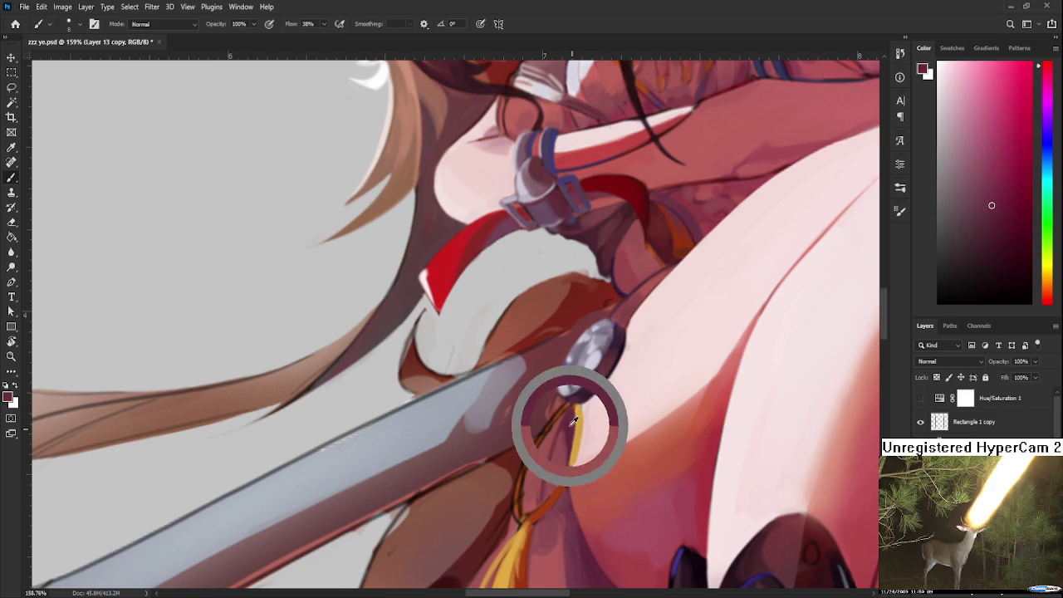
pyautogui.keyDown('alt'); pyautogui.click(563, 436); pyautogui.keyUp('alt')
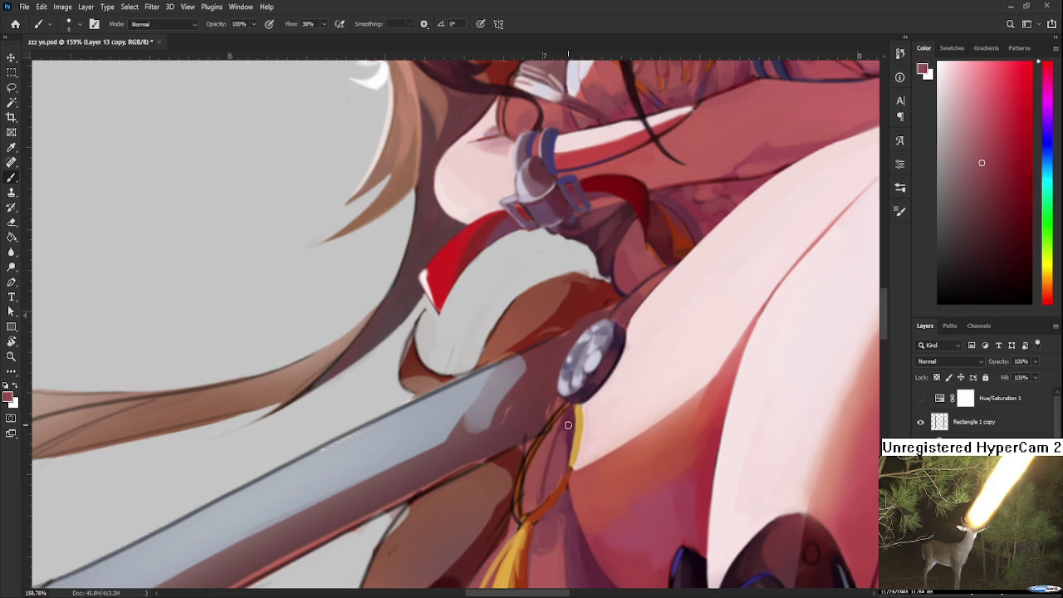
pyautogui.keyDown('alt'); pyautogui.click(569, 427); pyautogui.keyUp('alt')
pyautogui.keyDown('alt'); pyautogui.click(571, 431); pyautogui.keyUp('alt')
pyautogui.keyDown('alt'); pyautogui.click(567, 433); pyautogui.keyUp('alt')
pyautogui.keyDown('alt'); pyautogui.click(558, 424); pyautogui.keyUp('alt')
# Step: Pan down to the tassel, sample cord colours, then pan back to the guard
pyautogui.moveTo(556, 519); pyautogui.dragTo(564, 448)
pyautogui.keyDown('alt'); pyautogui.click(564, 448); pyautogui.keyUp('alt')
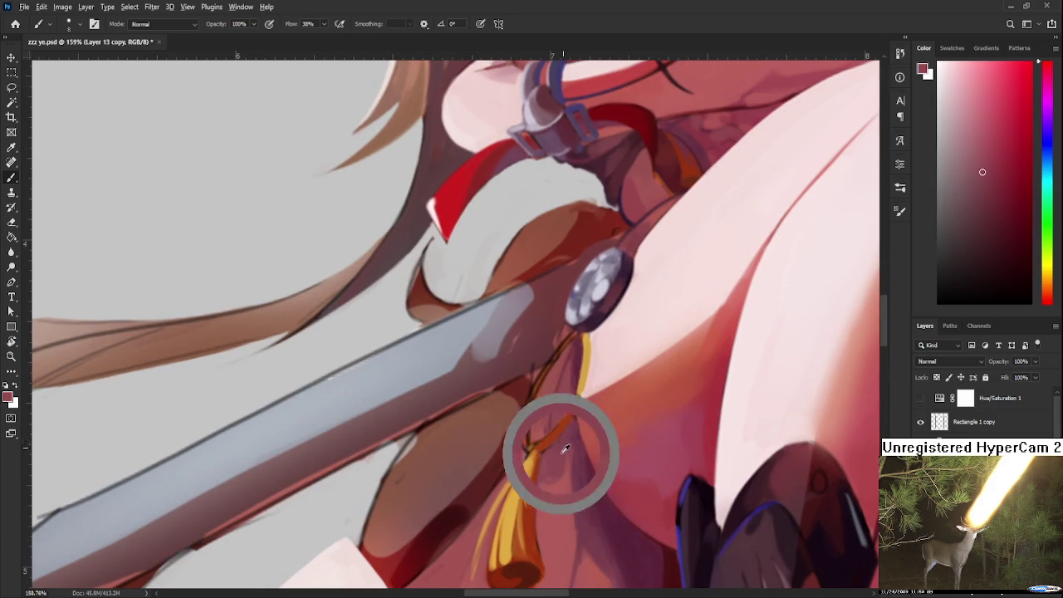
pyautogui.keyDown('alt'); pyautogui.click(577, 459); pyautogui.keyUp('alt')
pyautogui.keyDown('alt'); pyautogui.click(582, 463); pyautogui.keyUp('alt')
pyautogui.keyDown('alt'); pyautogui.click(574, 440); pyautogui.keyUp('alt')
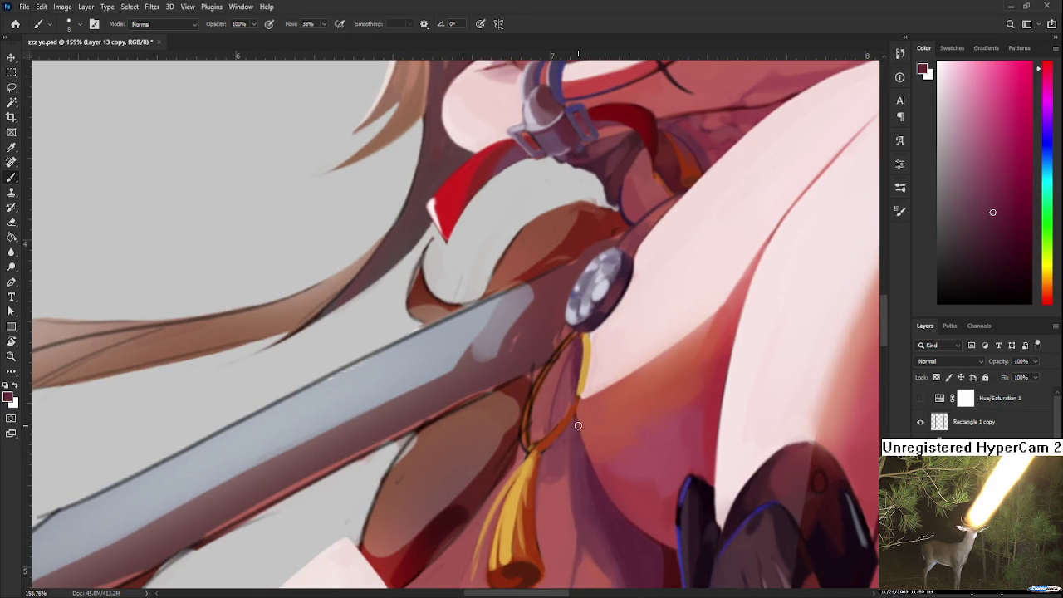
pyautogui.moveTo(579, 428); pyautogui.dragTo(588, 469)
# Step: Paint an orange-red stroke along the left side of the cord
pyautogui.keyDown('alt'); pyautogui.click(570, 461); pyautogui.keyUp('alt')
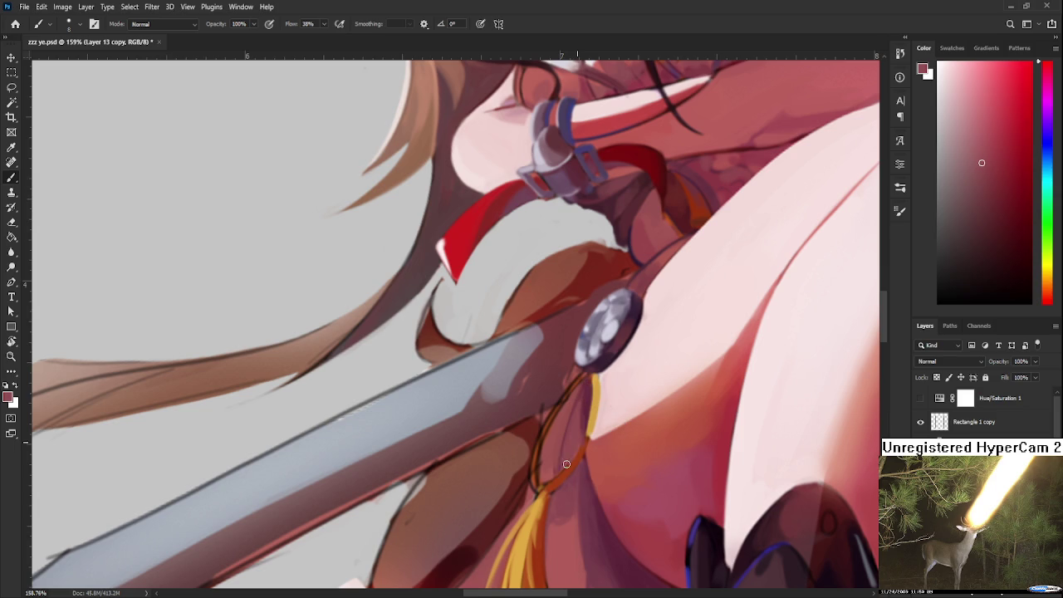
pyautogui.keyDown('alt'); pyautogui.click(563, 465); pyautogui.keyUp('alt')
pyautogui.keyDown('alt'); pyautogui.click(566, 475); pyautogui.keyUp('alt')
pyautogui.moveTo(545, 419); pyautogui.dragTo(538, 487)
# Step: Sample pinkish red, yellow-orange and the muted red tones of the cord
pyautogui.keyDown('alt'); pyautogui.click(552, 437); pyautogui.keyUp('alt')
pyautogui.keyDown('alt'); pyautogui.click(596, 399); pyautogui.keyUp('alt')
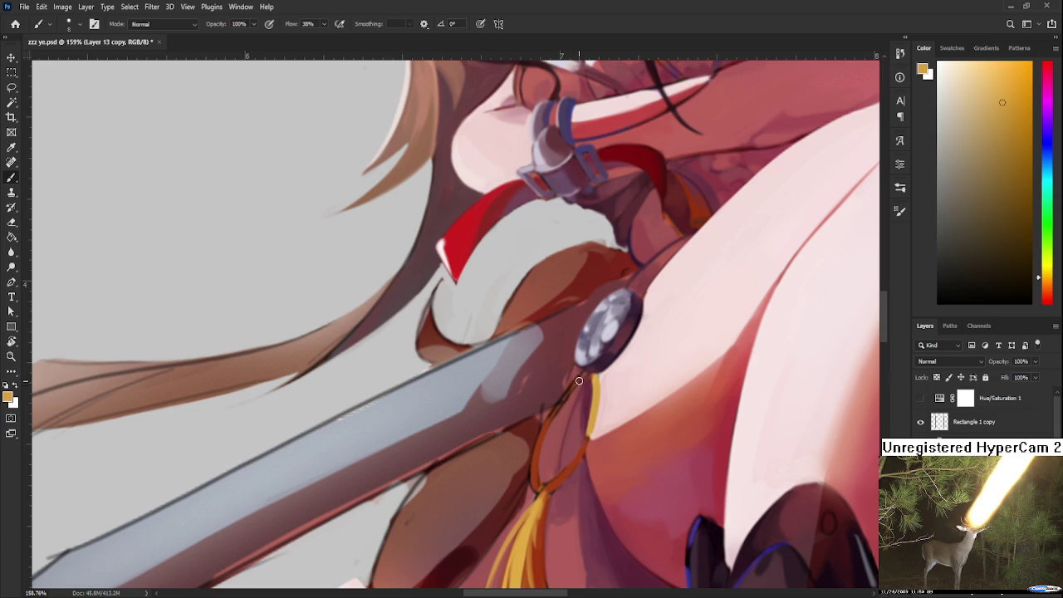
pyautogui.keyDown('alt'); pyautogui.click(576, 389); pyautogui.keyUp('alt')
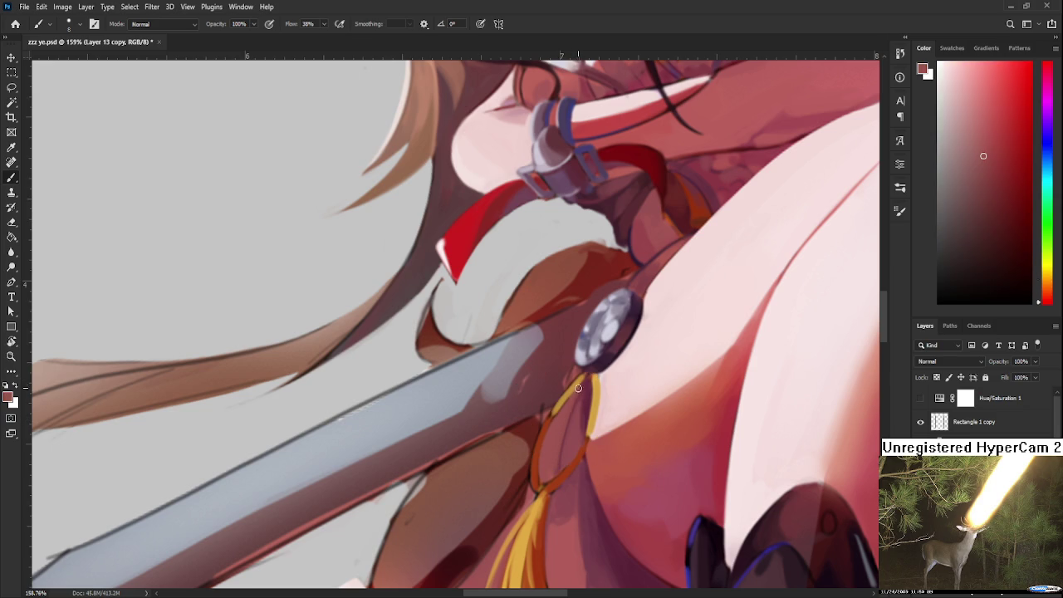
pyautogui.keyDown('alt'); pyautogui.click(532, 522); pyautogui.keyUp('alt')
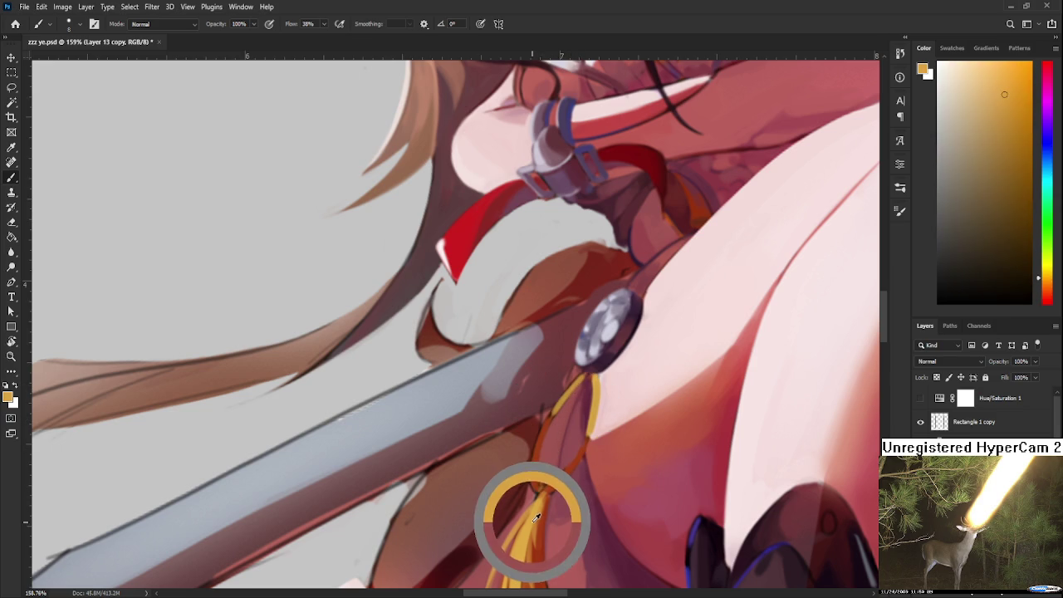
pyautogui.keyDown('alt'); pyautogui.click(558, 399); pyautogui.keyUp('alt')
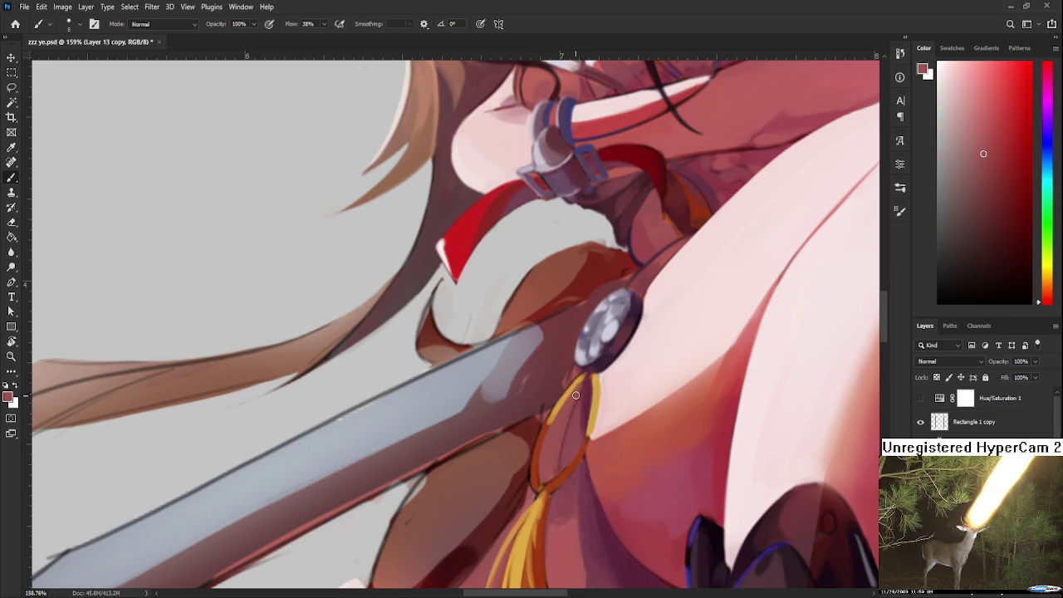
pyautogui.keyDown('alt'); pyautogui.click(555, 422); pyautogui.keyUp('alt')
pyautogui.keyDown('alt'); pyautogui.click(555, 407); pyautogui.keyUp('alt')
pyautogui.keyDown('alt'); pyautogui.click(554, 422); pyautogui.keyUp('alt')
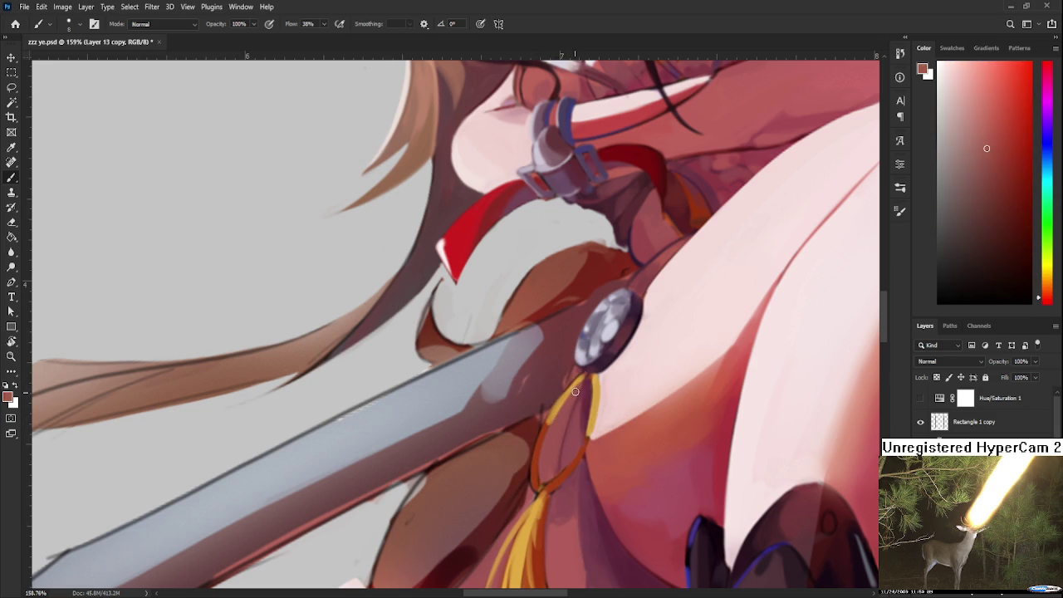
# Step: Sample the cord's gold, muted red and dark orange-red outline colours
pyautogui.keyDown('alt'); pyautogui.click(595, 392); pyautogui.keyUp('alt')
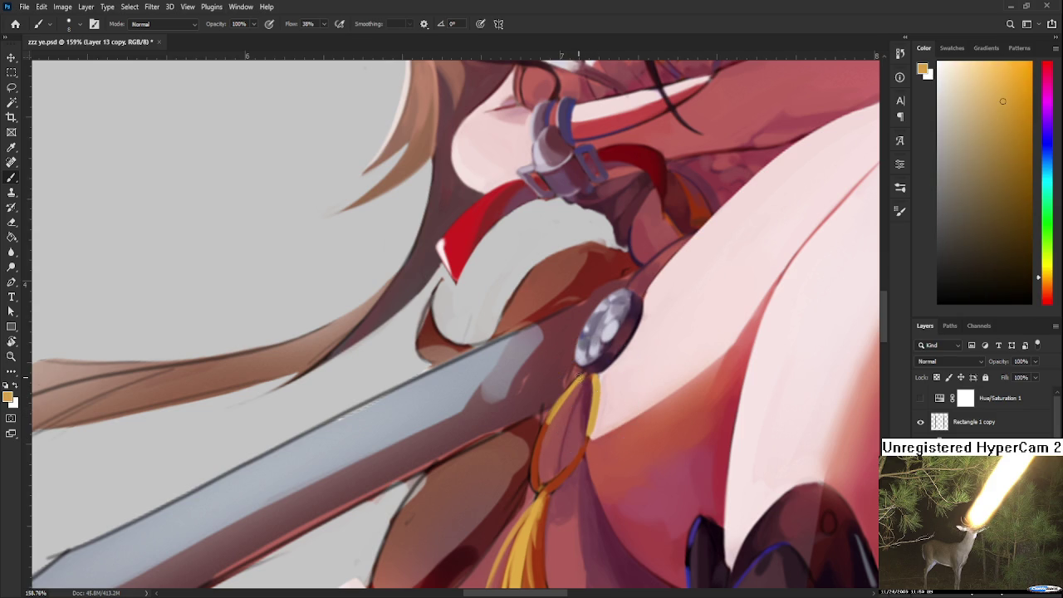
pyautogui.keyDown('alt'); pyautogui.click(570, 400); pyautogui.keyUp('alt')
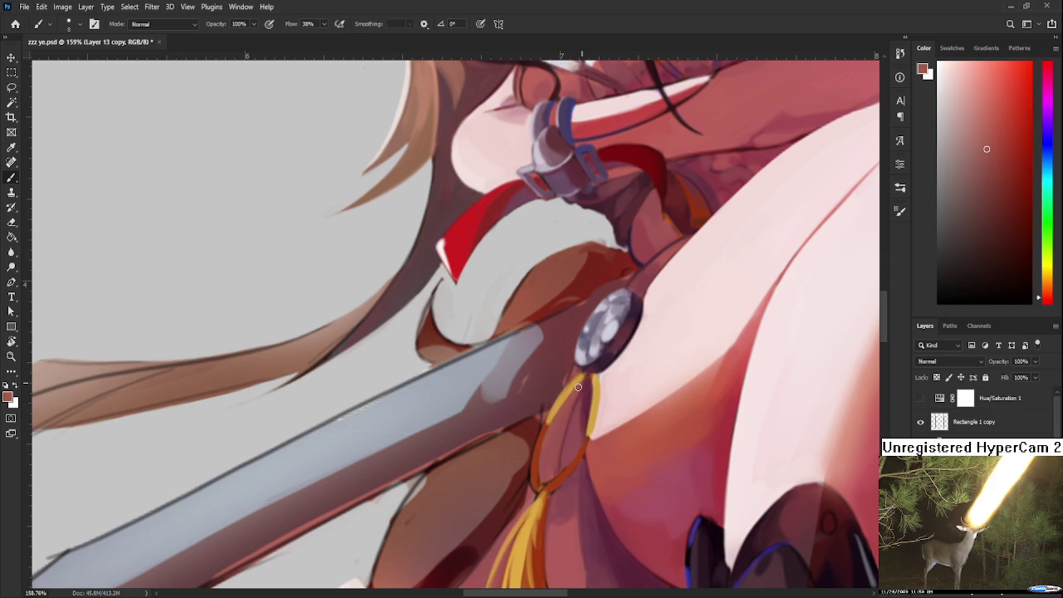
pyautogui.keyDown('alt'); pyautogui.click(553, 394); pyautogui.keyUp('alt')
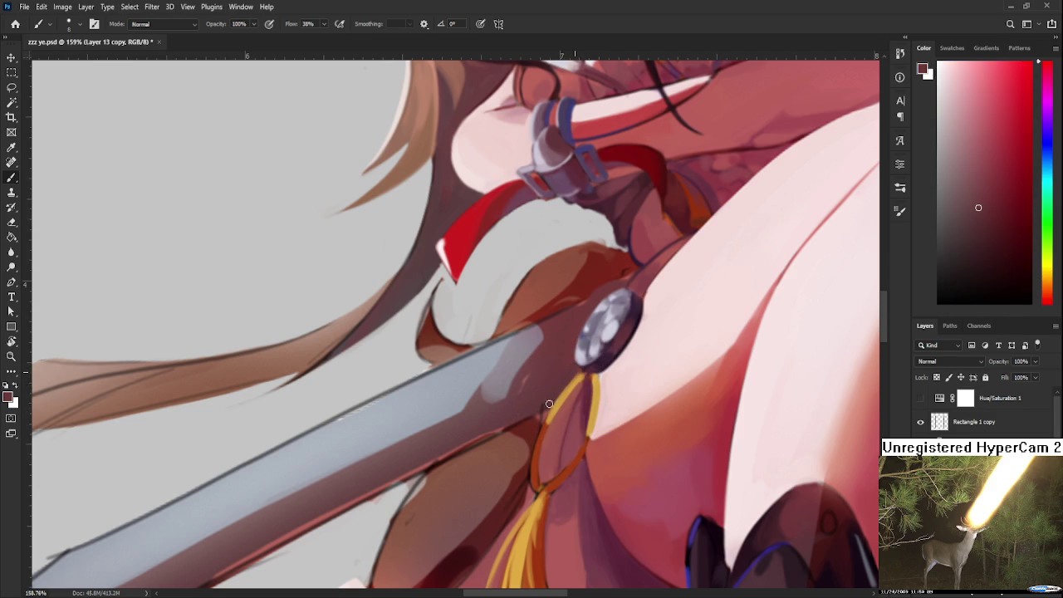
pyautogui.keyDown('alt'); pyautogui.click(563, 399); pyautogui.keyUp('alt')
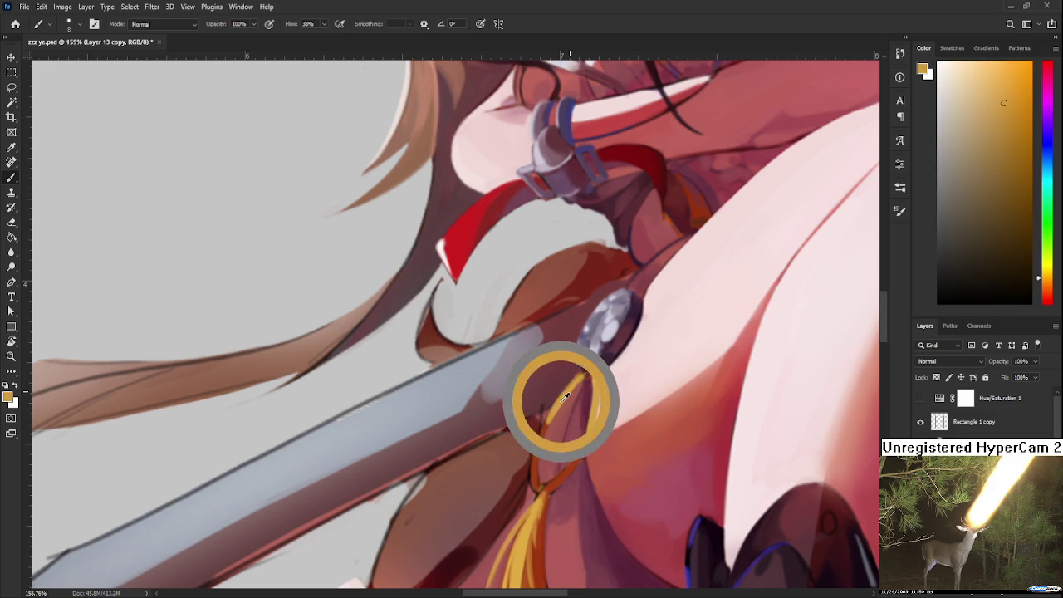
pyautogui.keyDown('alt'); pyautogui.click(546, 422); pyautogui.keyUp('alt')
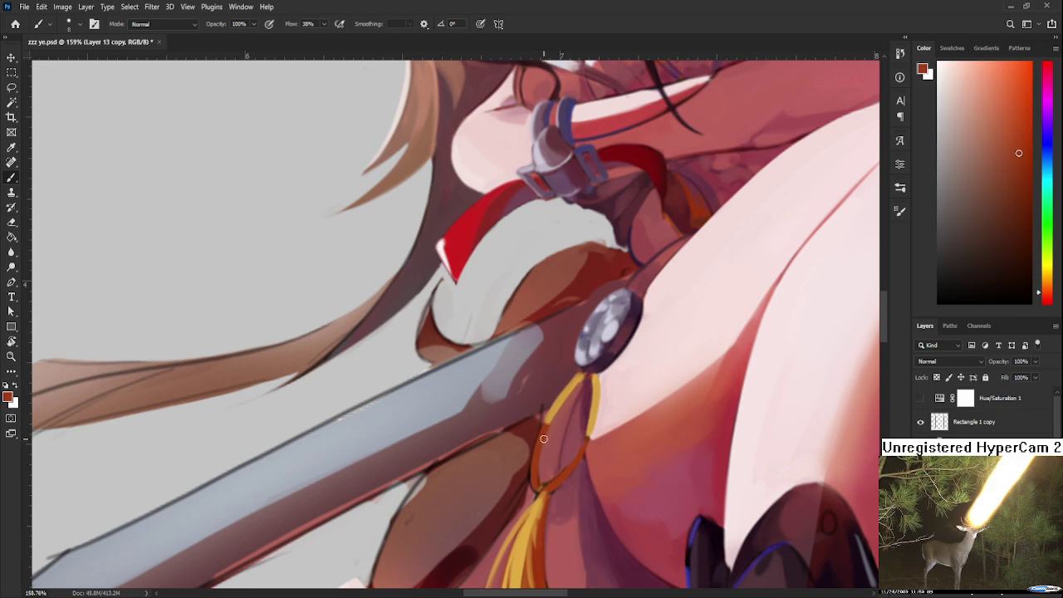
# Step: Sample orange from the yellow cord and dark red from the cord knot
pyautogui.keyDown('alt'); pyautogui.click(563, 410); pyautogui.keyUp('alt')
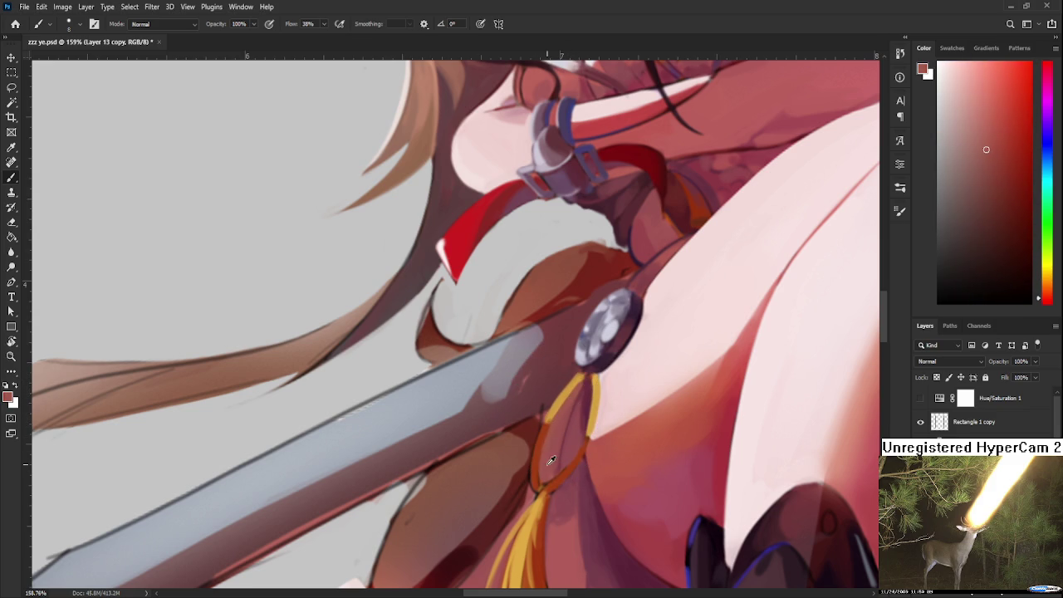
pyautogui.keyDown('alt'); pyautogui.click(554, 409); pyautogui.keyUp('alt')
pyautogui.keyDown('alt'); pyautogui.click(563, 409); pyautogui.keyUp('alt')
pyautogui.keyDown('alt'); pyautogui.click(573, 387); pyautogui.keyUp('alt')
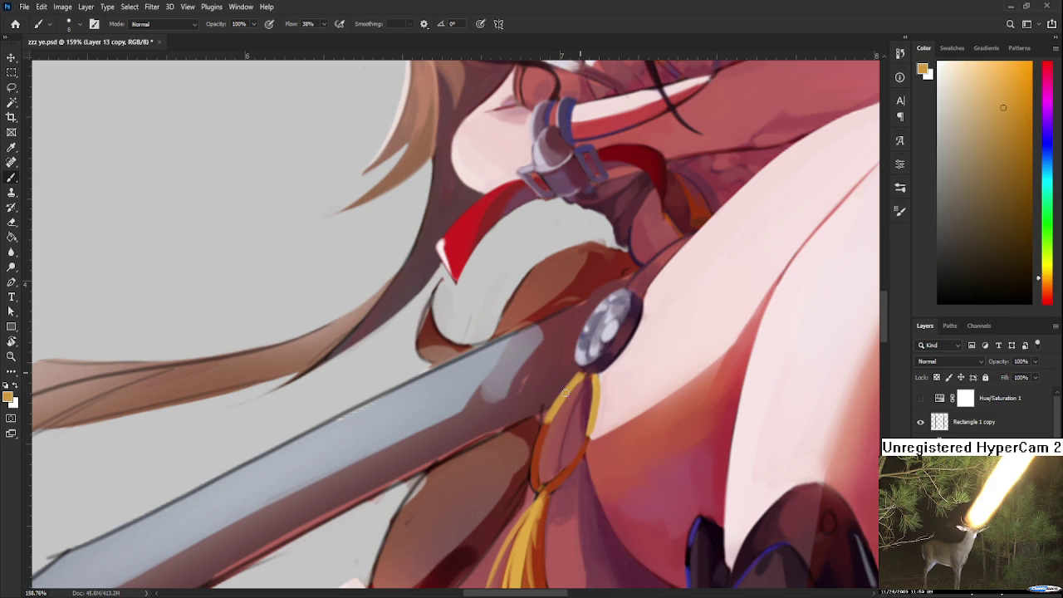
pyautogui.keyDown('alt'); pyautogui.click(576, 376); pyautogui.keyUp('alt')
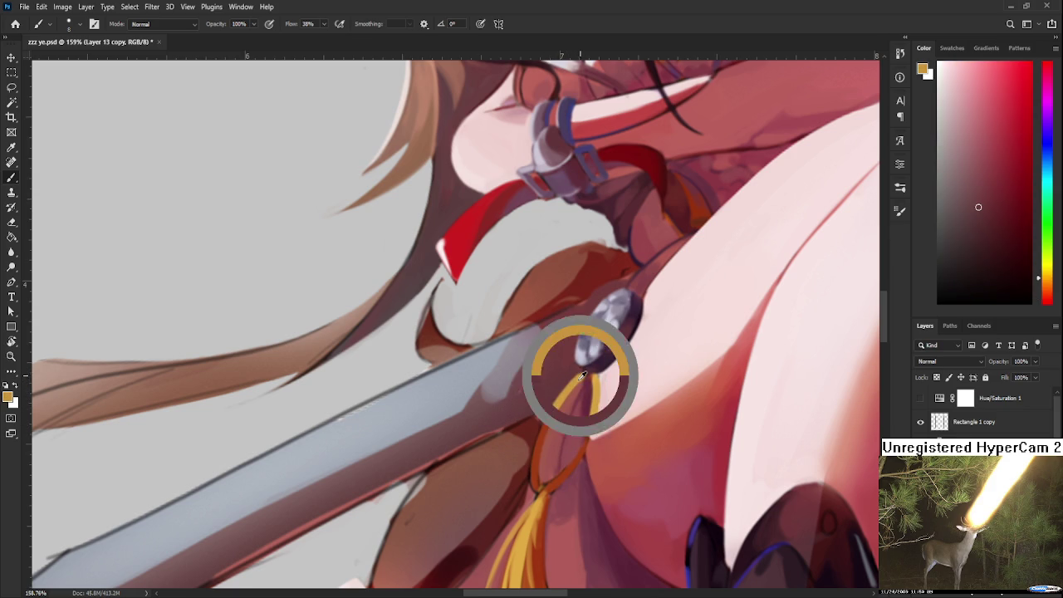
# Step: Sample lighter red from the cord knot and orange-red further down the cord
pyautogui.keyDown('alt'); pyautogui.click(581, 375); pyautogui.keyUp('alt')
pyautogui.keyDown('alt'); pyautogui.click(580, 384); pyautogui.keyUp('alt')
pyautogui.keyDown('alt'); pyautogui.click(562, 415); pyautogui.keyUp('alt')
pyautogui.keyDown('alt'); pyautogui.click(544, 465); pyautogui.keyUp('alt')
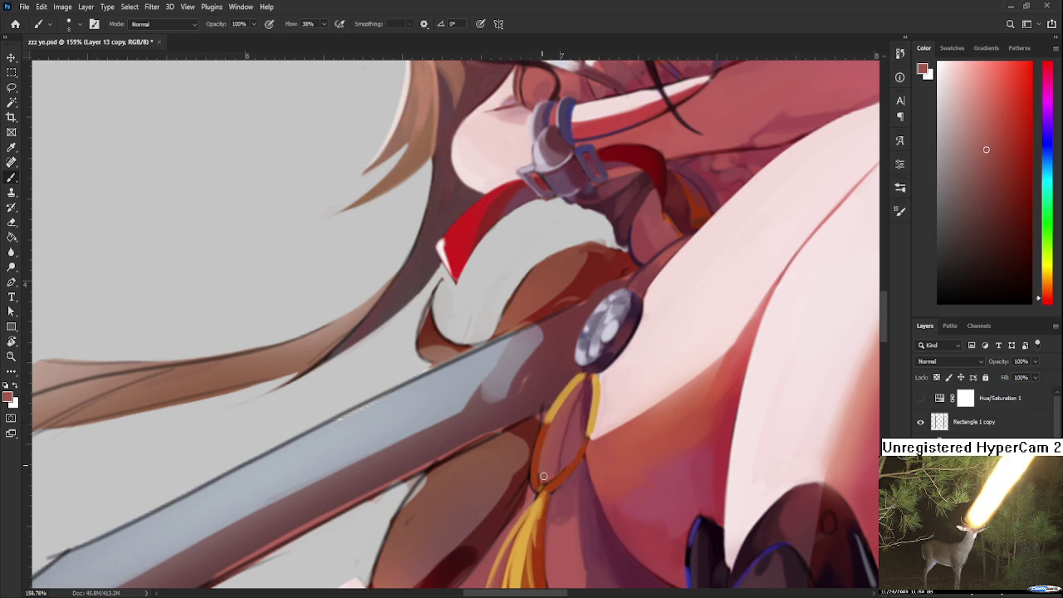
pyautogui.keyDown('alt'); pyautogui.click(540, 480); pyautogui.keyUp('alt')
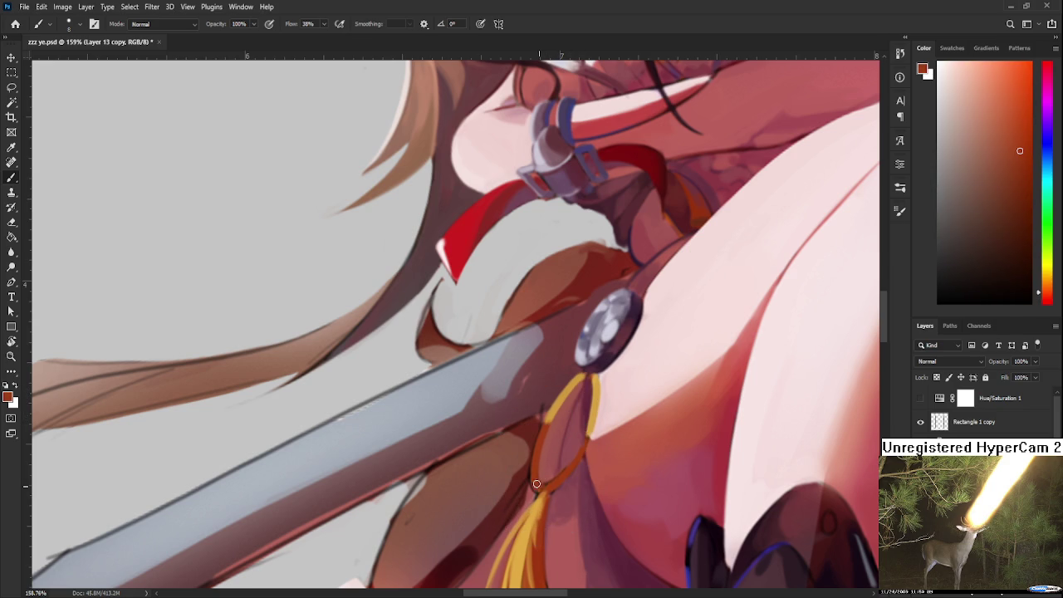
# Step: Darken the right strand of the gold cord with sampled red-brown
pyautogui.keyDown('alt'); pyautogui.click(555, 478); pyautogui.keyUp('alt')
pyautogui.keyDown('alt'); pyautogui.click(592, 420); pyautogui.keyUp('alt')
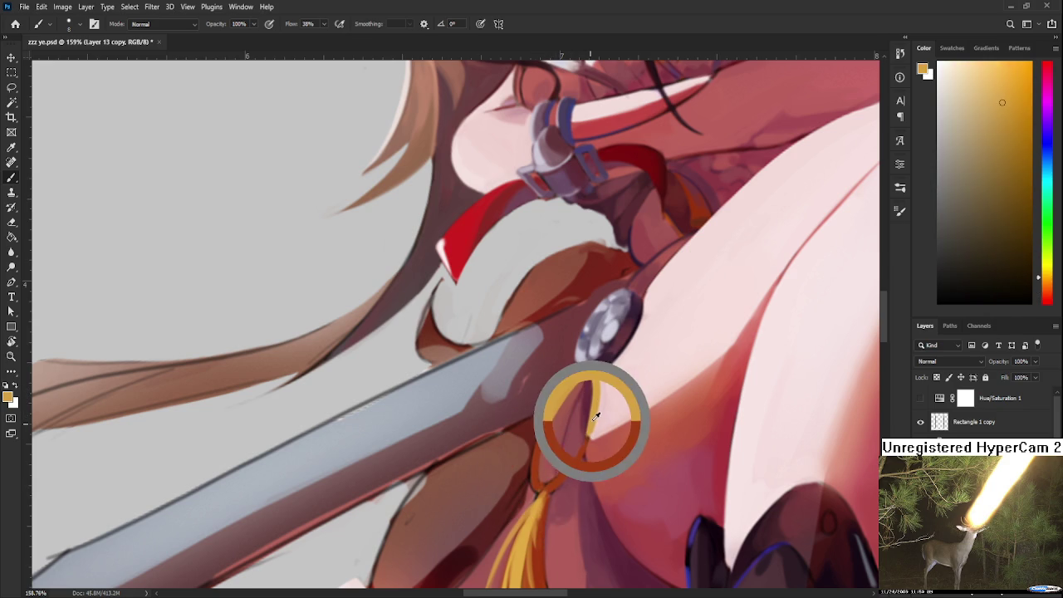
pyautogui.keyDown('alt'); pyautogui.click(582, 451); pyautogui.keyUp('alt')
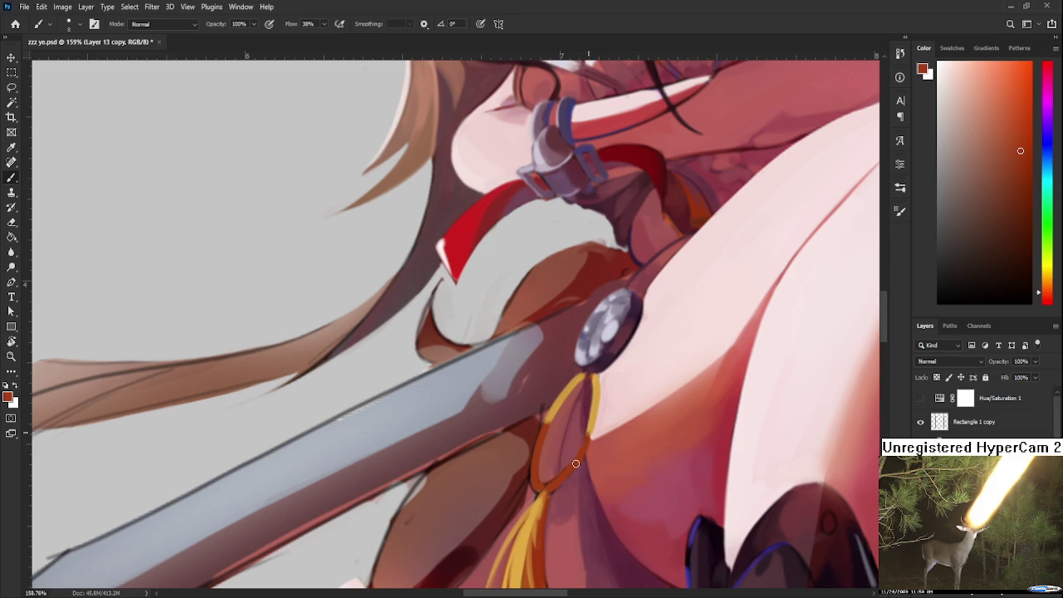
pyautogui.moveTo(595, 413); pyautogui.dragTo(585, 447)
# Step: Alternate between the cord's golden orange and red-brown tones
pyautogui.keyDown('alt'); pyautogui.click(592, 408); pyautogui.keyUp('alt')
pyautogui.keyDown('alt'); pyautogui.click(587, 435); pyautogui.keyUp('alt')
pyautogui.keyDown('alt'); pyautogui.click(591, 432); pyautogui.keyUp('alt')
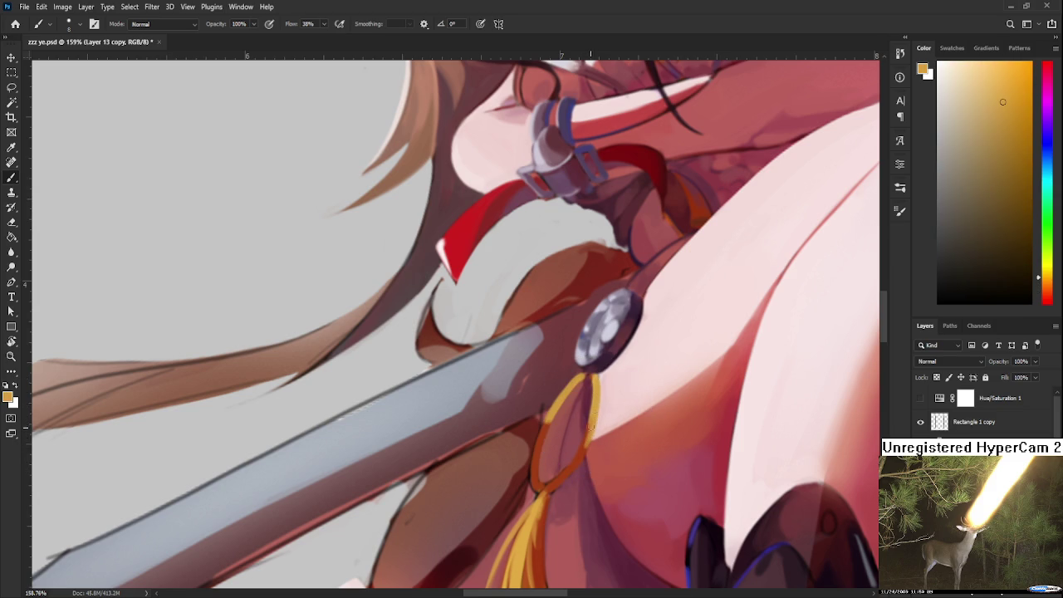
pyautogui.keyDown('alt'); pyautogui.click(591, 442); pyautogui.keyUp('alt')
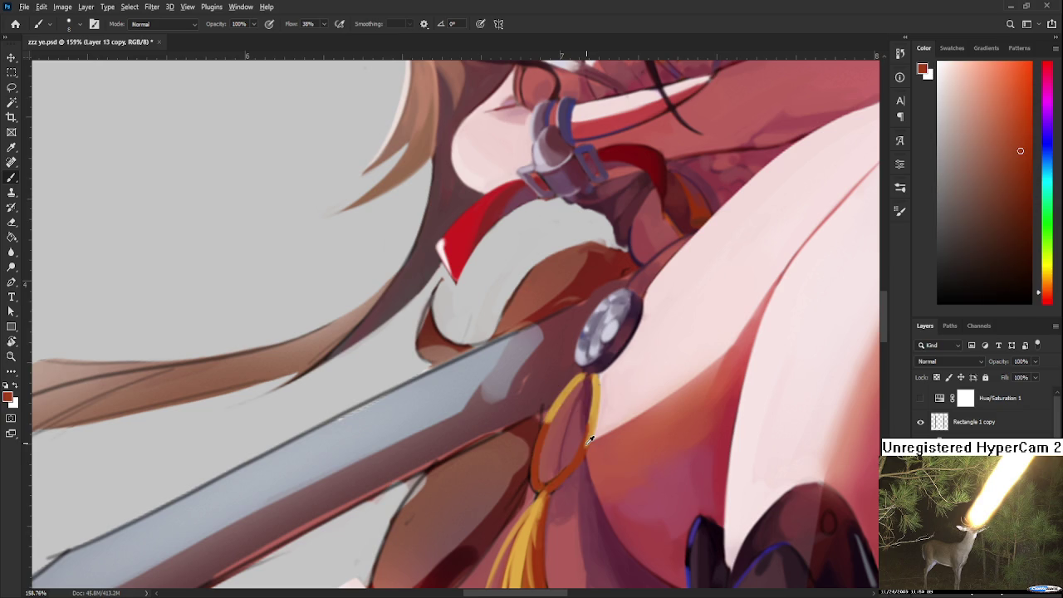
pyautogui.keyDown('alt'); pyautogui.click(589, 432); pyautogui.keyUp('alt')
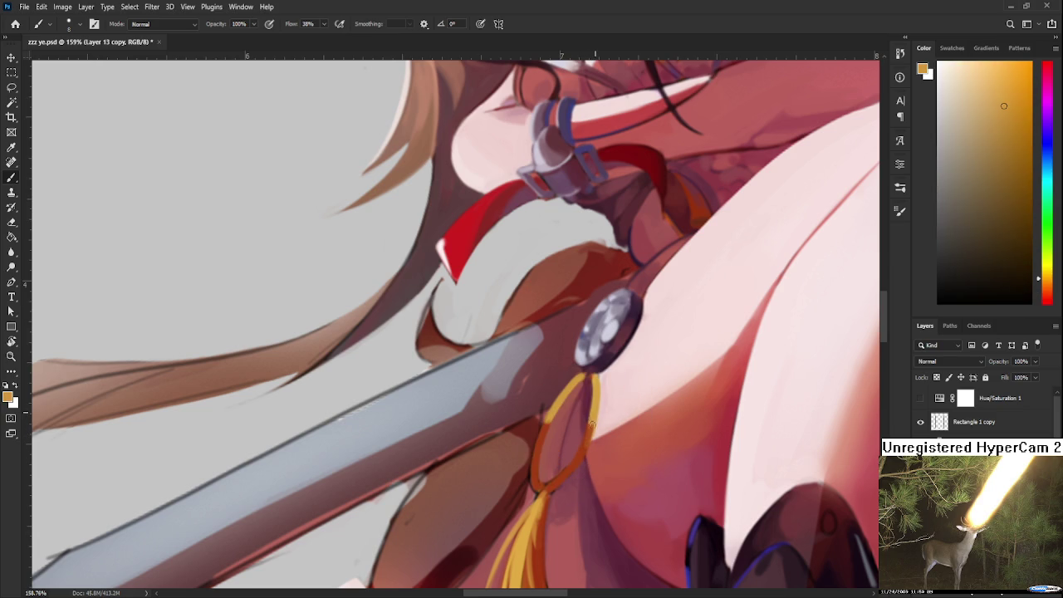
# Step: Repaint the right strand of the cord with a lighter golden tone
pyautogui.keyDown('alt'); pyautogui.click(595, 419); pyautogui.keyUp('alt')
pyautogui.keyDown('alt'); pyautogui.click(596, 414); pyautogui.keyUp('alt')
pyautogui.keyDown('alt'); pyautogui.click(596, 382); pyautogui.keyUp('alt')
pyautogui.keyDown('alt'); pyautogui.click(592, 423); pyautogui.keyUp('alt')
pyautogui.keyDown('alt'); pyautogui.click(582, 422); pyautogui.keyUp('alt')
pyautogui.moveTo(593, 388); pyautogui.dragTo(587, 443)
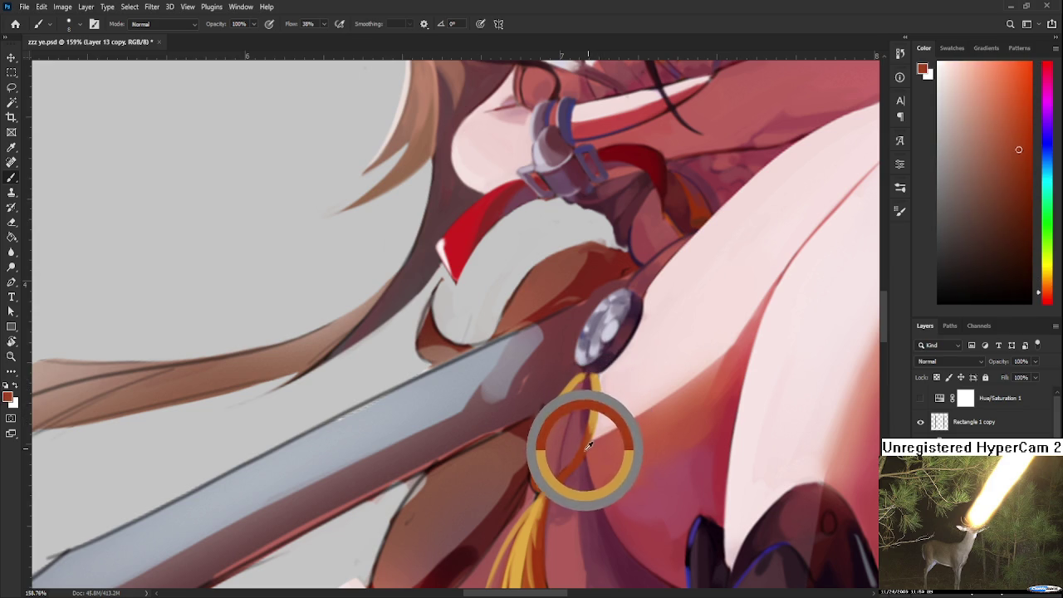
# Step: Sample a muted rose-red beside the cord loop and zoom out to check the figure
pyautogui.keyDown('alt'); pyautogui.click(569, 458); pyautogui.keyUp('alt')
pyautogui.keyDown('alt'); pyautogui.click(556, 466); pyautogui.keyUp('alt')
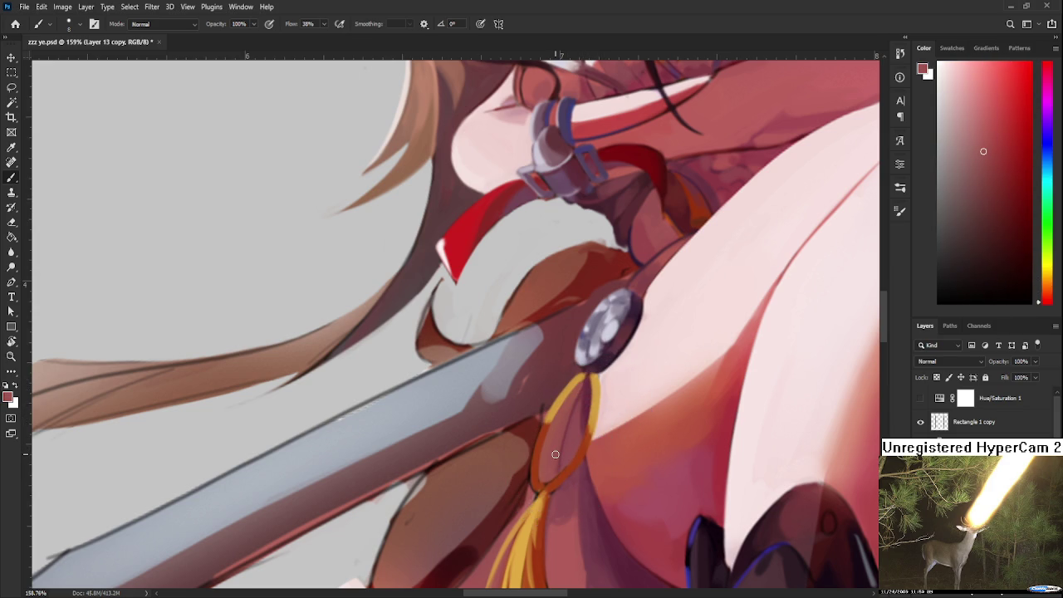
pyautogui.scroll(-3, 555, 454)
pyautogui.scroll(-3, 555, 454)
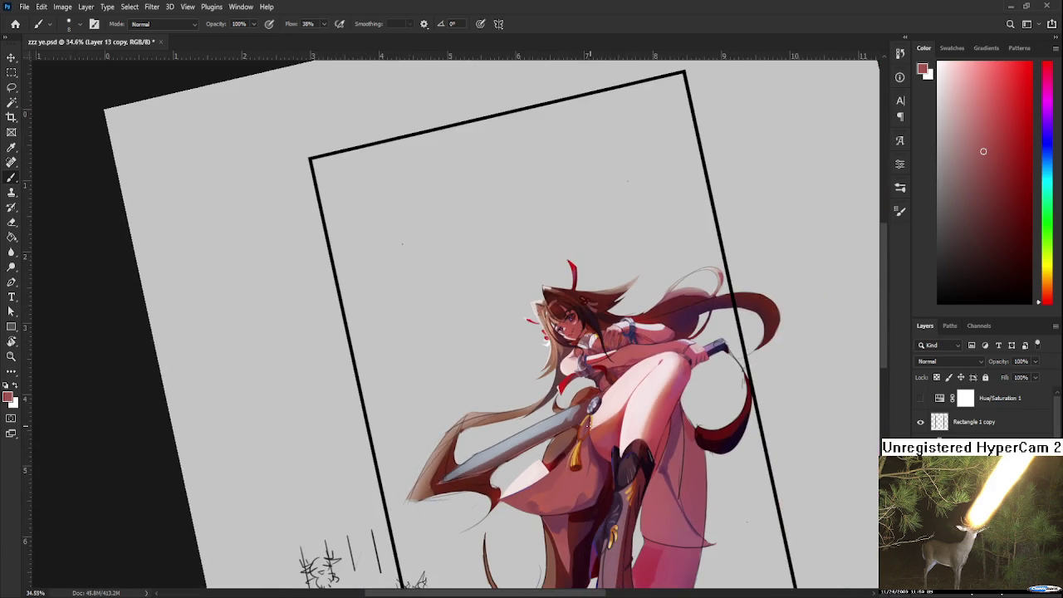
pyautogui.scroll(2, 590, 428)
pyautogui.scroll(2, 590, 430)
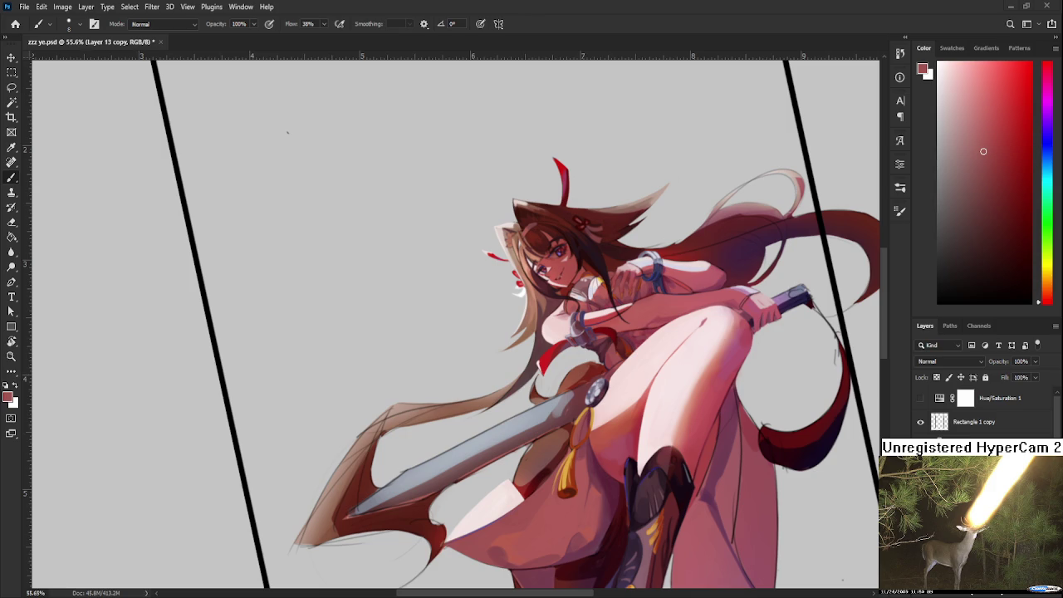
# Step: Zoom in on the tassel and sample orange, orange-red and dark red-brown from the cord
pyautogui.scroll(2, 568, 422)
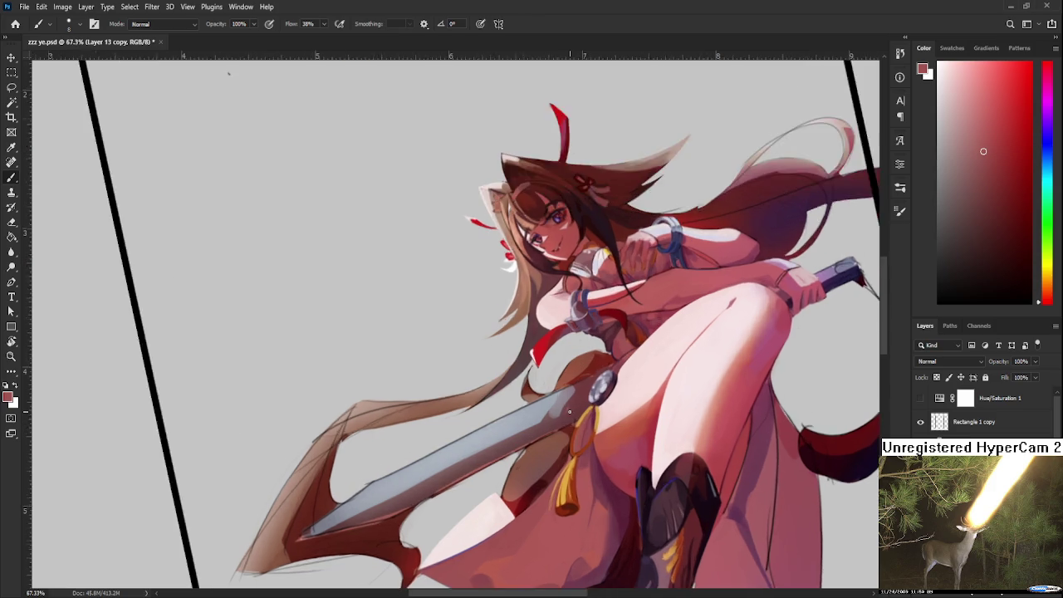
pyautogui.scroll(3, 568, 422)
pyautogui.scroll(3, 556, 415)
pyautogui.moveTo(539, 410); pyautogui.dragTo(510, 390)
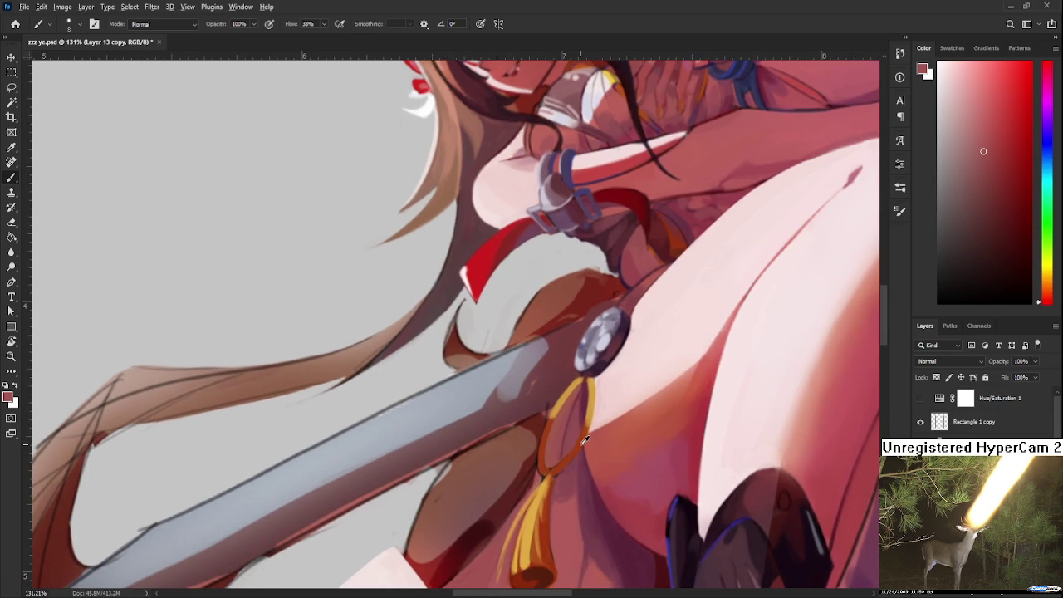
pyautogui.keyDown('alt'); pyautogui.click(579, 440); pyautogui.keyUp('alt')
pyautogui.keyDown('alt'); pyautogui.click(586, 415); pyautogui.keyUp('alt')
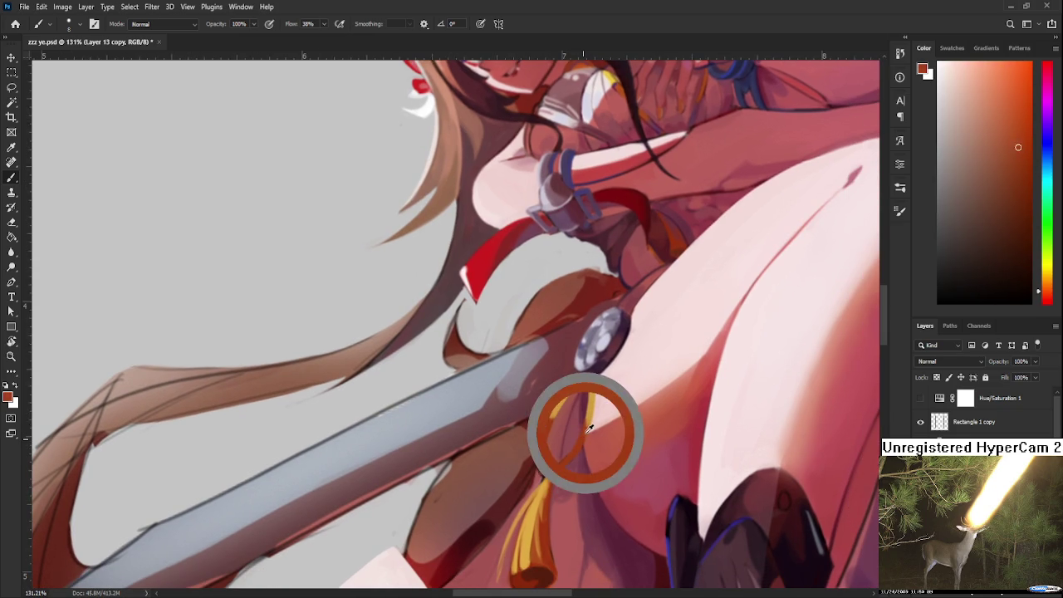
pyautogui.keyDown('alt'); pyautogui.click(590, 407); pyautogui.keyUp('alt')
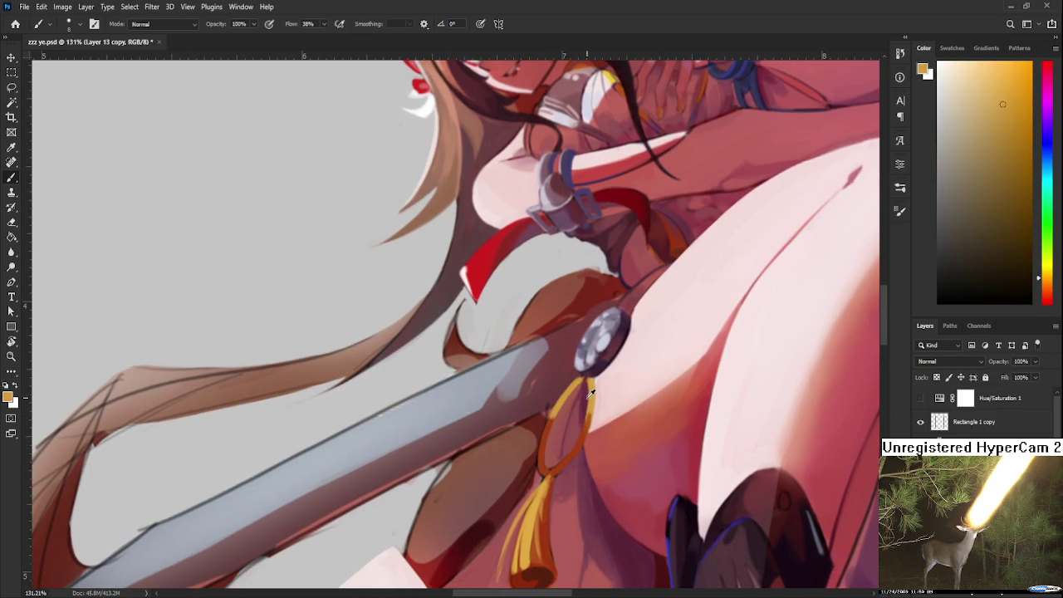
pyautogui.keyDown('alt'); pyautogui.click(591, 401); pyautogui.keyUp('alt')
pyautogui.keyDown('alt'); pyautogui.click(589, 426); pyautogui.keyUp('alt')
pyautogui.keyDown('alt'); pyautogui.click(587, 440); pyautogui.keyUp('alt')
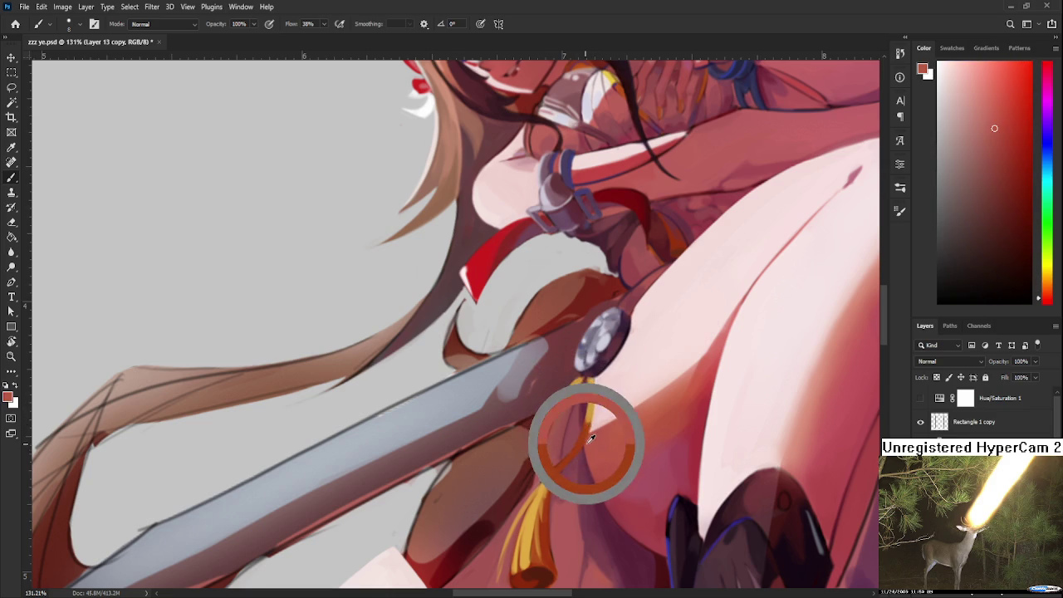
pyautogui.keyDown('alt'); pyautogui.click(591, 415); pyautogui.keyUp('alt')
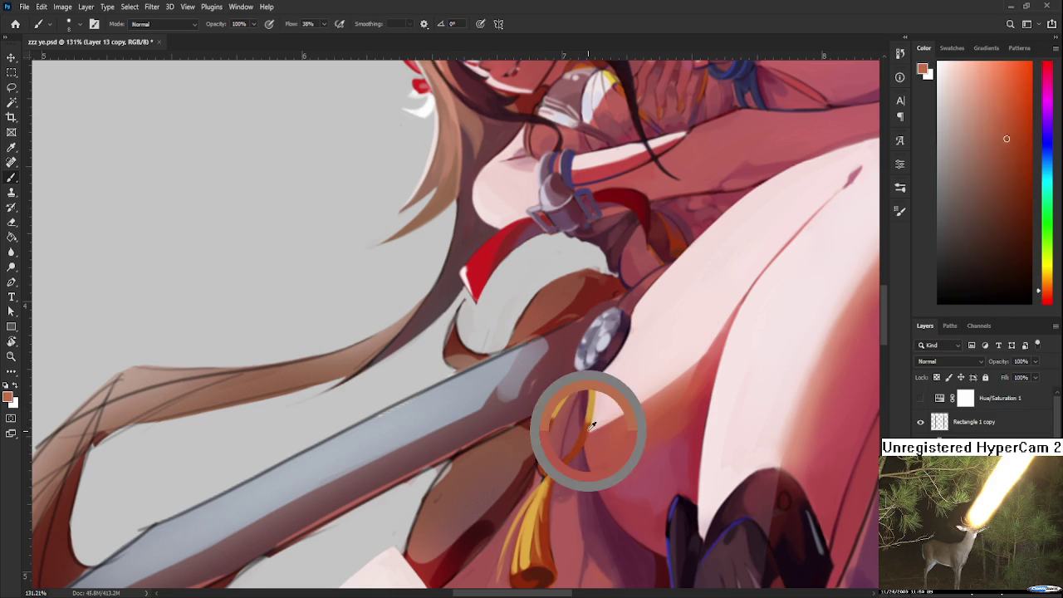
pyautogui.keyDown('alt'); pyautogui.click(591, 416); pyautogui.keyUp('alt')
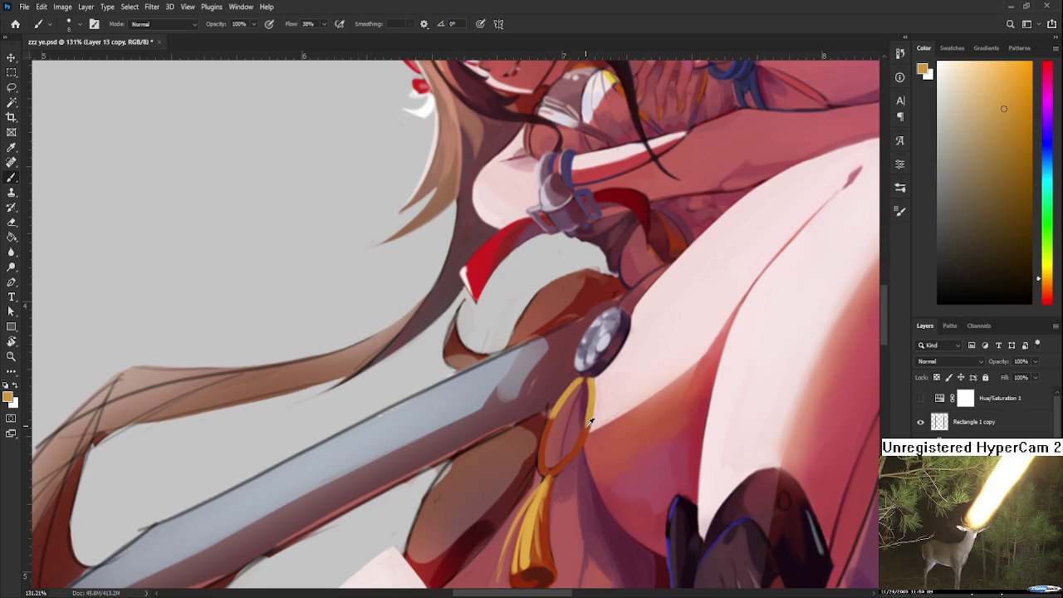
# Step: Paint orange shading onto the cord, picking dark red and pink tones beside it
pyautogui.keyDown('alt'); pyautogui.click(588, 415); pyautogui.keyUp('alt')
pyautogui.keyDown('alt'); pyautogui.click(588, 416); pyautogui.keyUp('alt')
pyautogui.keyDown('alt'); pyautogui.click(589, 391); pyautogui.keyUp('alt')
pyautogui.keyDown('alt'); pyautogui.click(586, 387); pyautogui.keyUp('alt')
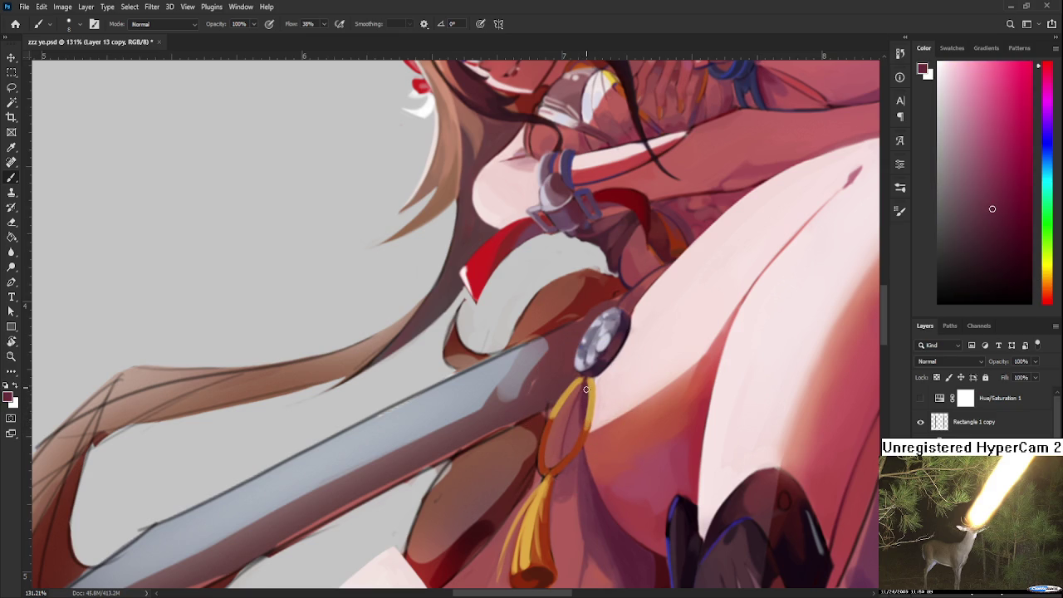
pyautogui.keyDown('alt'); pyautogui.click(588, 424); pyautogui.keyUp('alt')
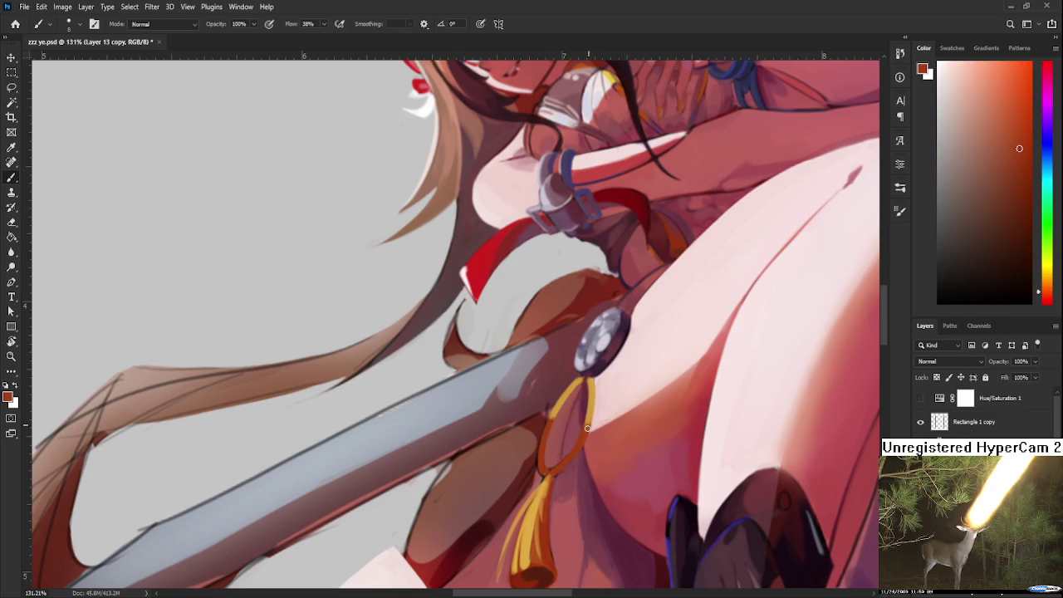
pyautogui.keyDown('alt'); pyautogui.click(577, 427); pyautogui.keyUp('alt')
pyautogui.keyDown('alt'); pyautogui.click(581, 445); pyautogui.keyUp('alt')
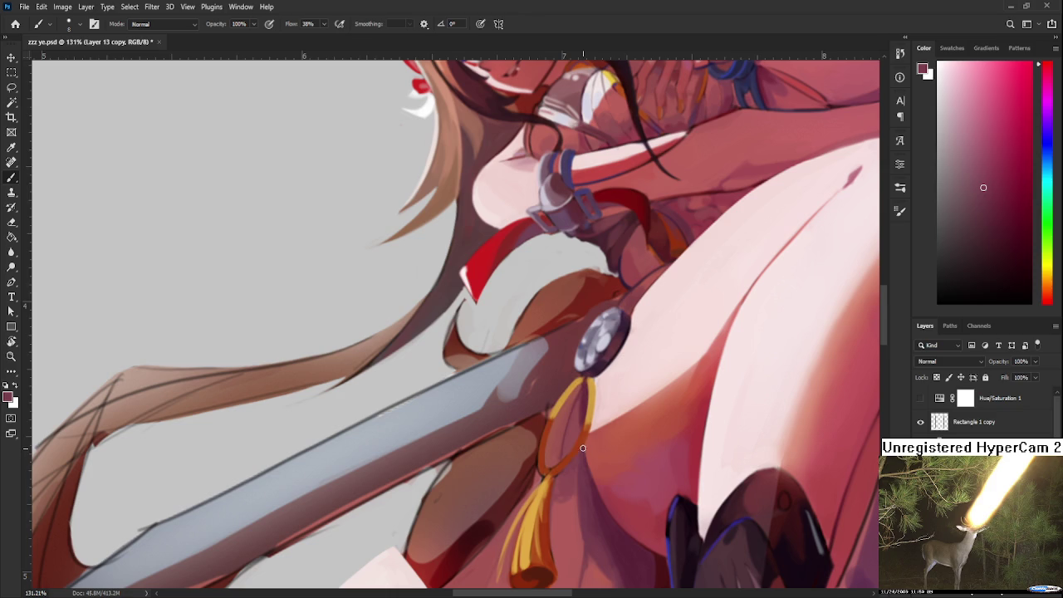
pyautogui.keyDown('alt'); pyautogui.click(586, 442); pyautogui.keyUp('alt')
pyautogui.keyDown('alt'); pyautogui.click(580, 447); pyautogui.keyUp('alt')
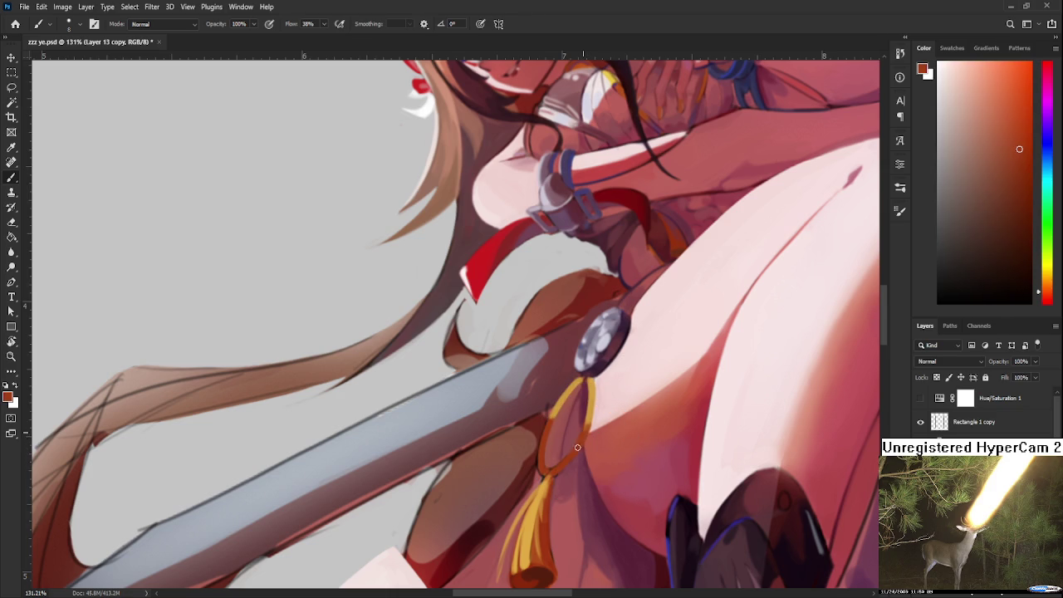
pyautogui.keyDown('alt'); pyautogui.click(555, 461); pyautogui.keyUp('alt')
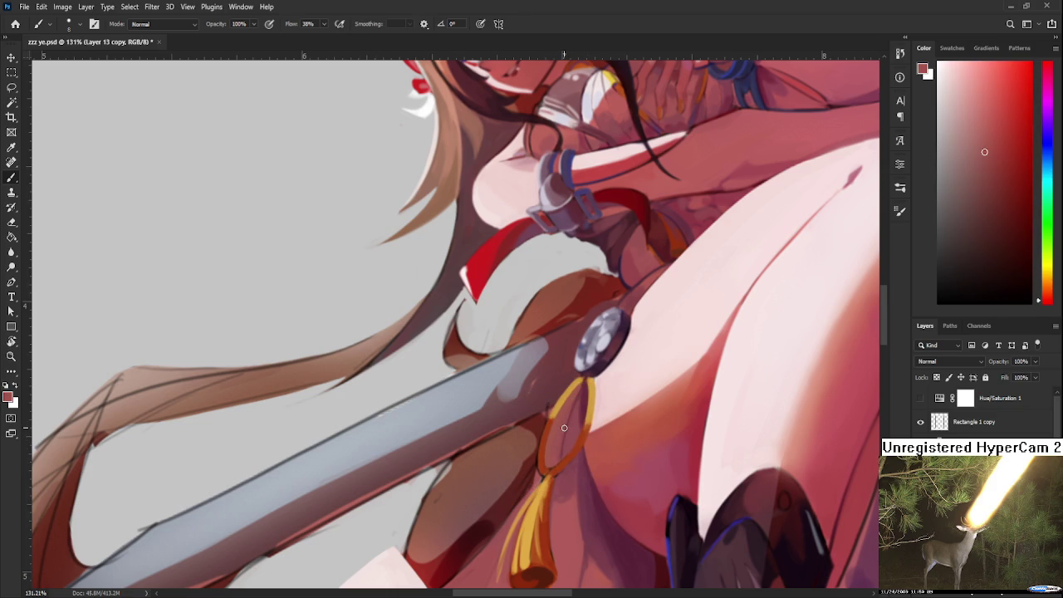
# Step: Refine the cord with yellow-orange, dark red and red-brown tones along its edge
pyautogui.keyDown('alt'); pyautogui.click(578, 394); pyautogui.keyUp('alt')
pyautogui.keyDown('alt'); pyautogui.click(589, 374); pyautogui.keyUp('alt')
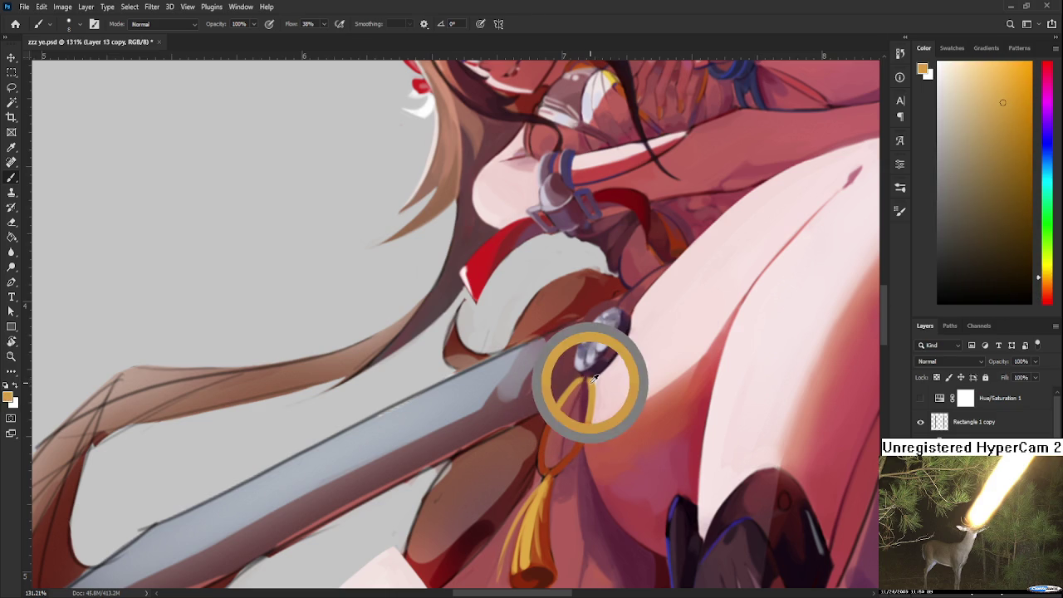
pyautogui.keyDown('alt'); pyautogui.click(585, 380); pyautogui.keyUp('alt')
pyautogui.keyDown('alt'); pyautogui.click(584, 394); pyautogui.keyUp('alt')
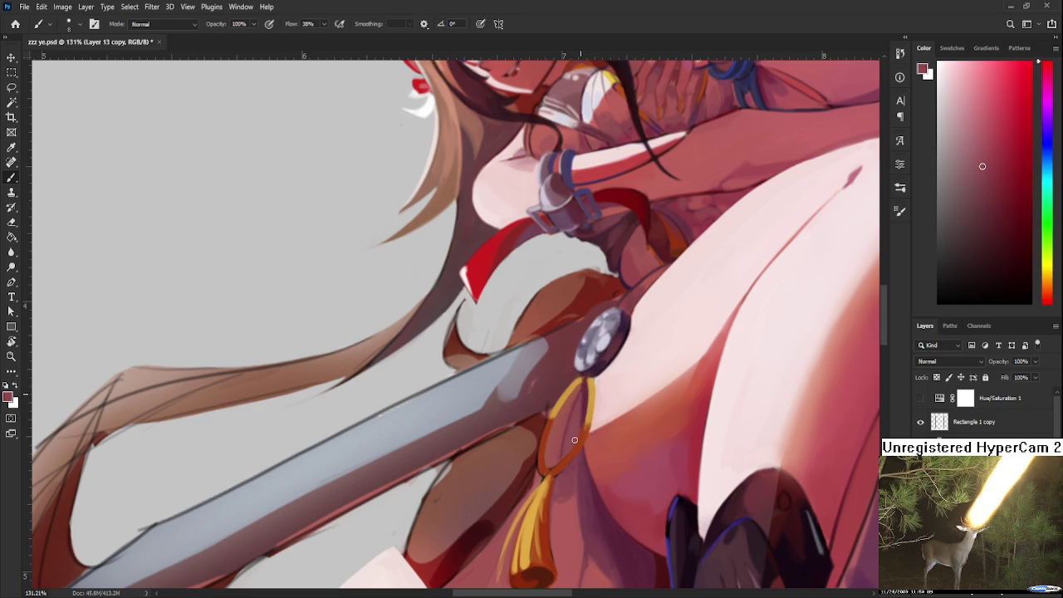
pyautogui.keyDown('alt'); pyautogui.click(585, 393); pyautogui.keyUp('alt')
pyautogui.keyDown('alt'); pyautogui.click(584, 386); pyautogui.keyUp('alt')
pyautogui.scroll(-2, 631, 433)
# Step: Zoom to about 192% and shade the upper cord with dark pink, red-brown and orange
pyautogui.scroll(-2, 640, 441)
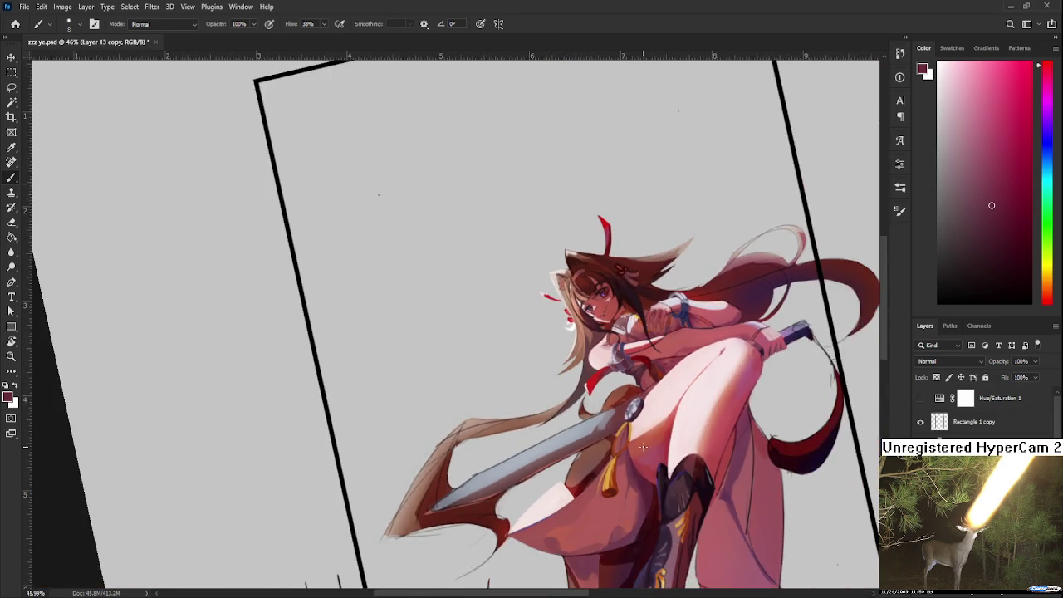
pyautogui.scroll(4, 652, 446)
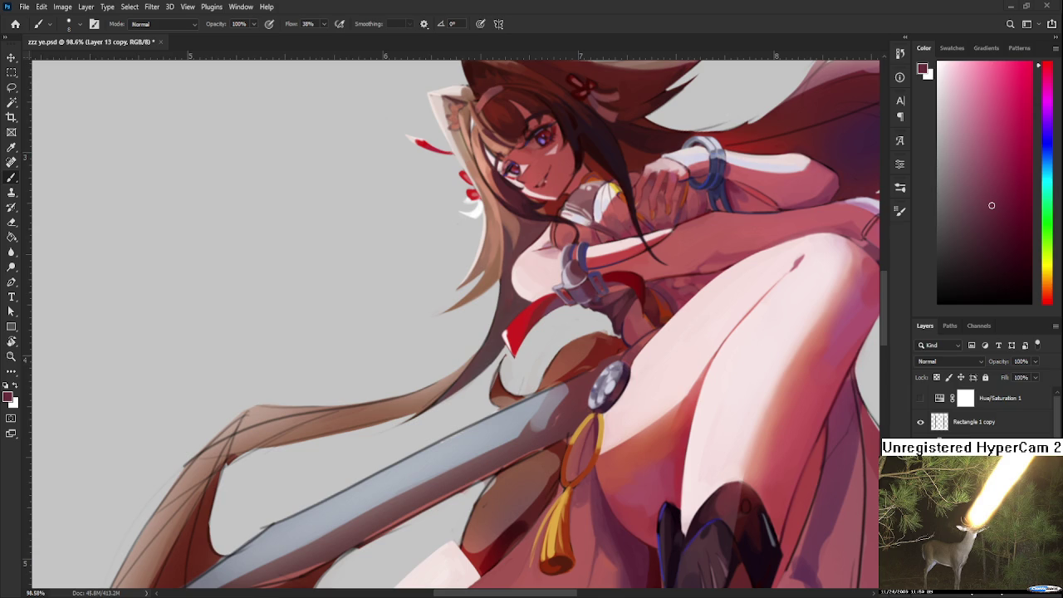
pyautogui.scroll(2, 610, 439)
pyautogui.scroll(2, 611, 438)
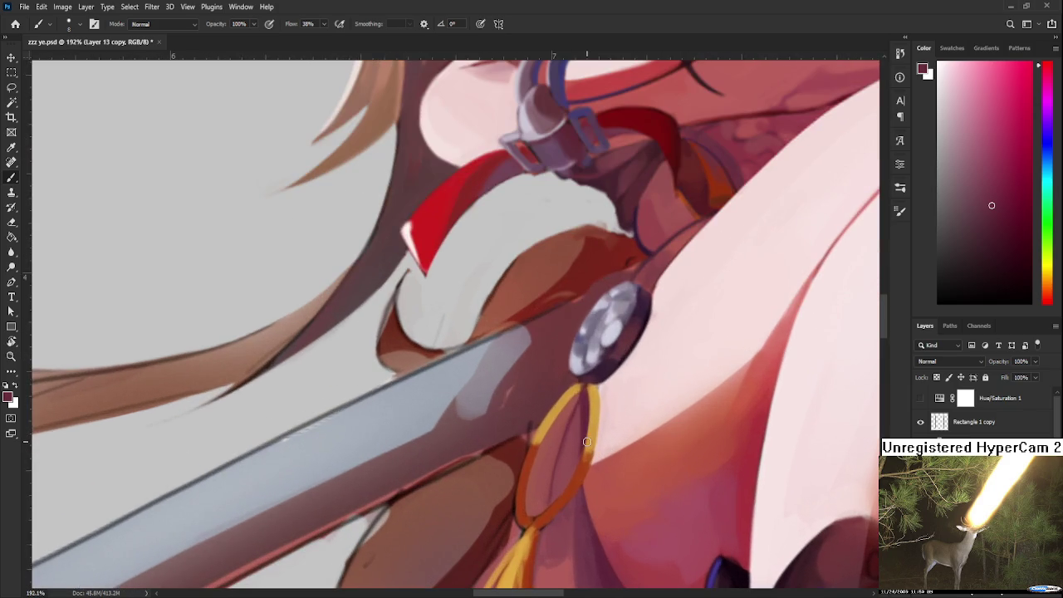
pyautogui.keyDown('alt'); pyautogui.click(586, 392); pyautogui.keyUp('alt')
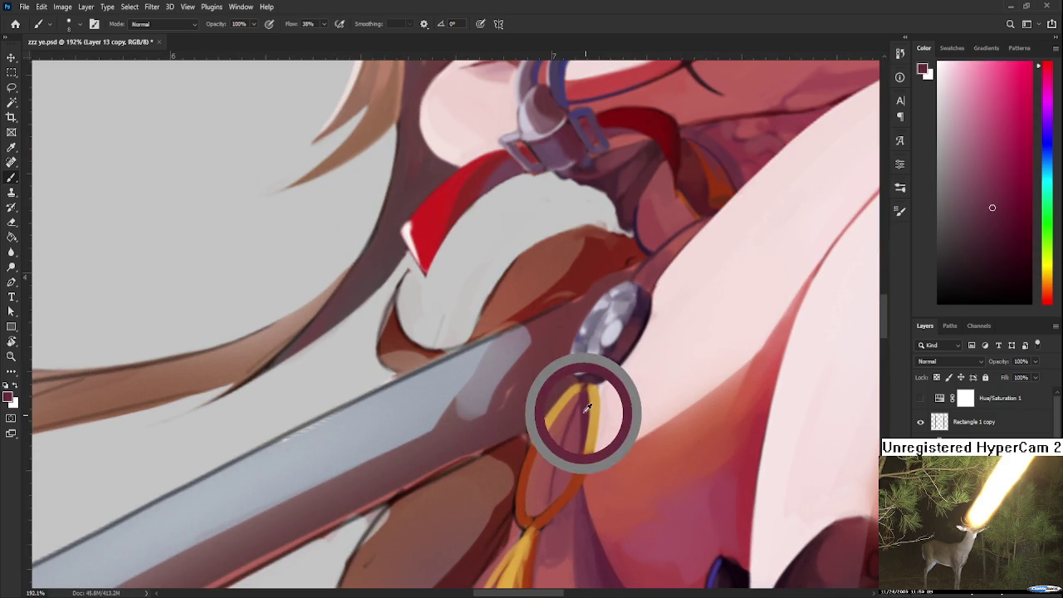
pyautogui.keyDown('alt'); pyautogui.click(585, 426); pyautogui.keyUp('alt')
pyautogui.keyDown('alt'); pyautogui.click(585, 401); pyautogui.keyUp('alt')
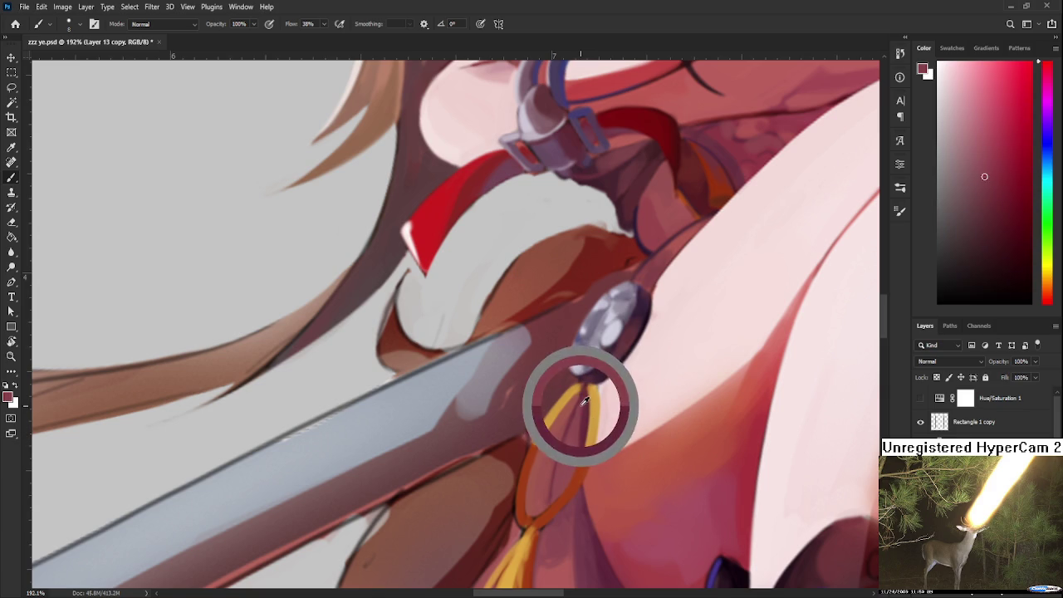
pyautogui.keyDown('alt'); pyautogui.click(581, 386); pyautogui.keyUp('alt')
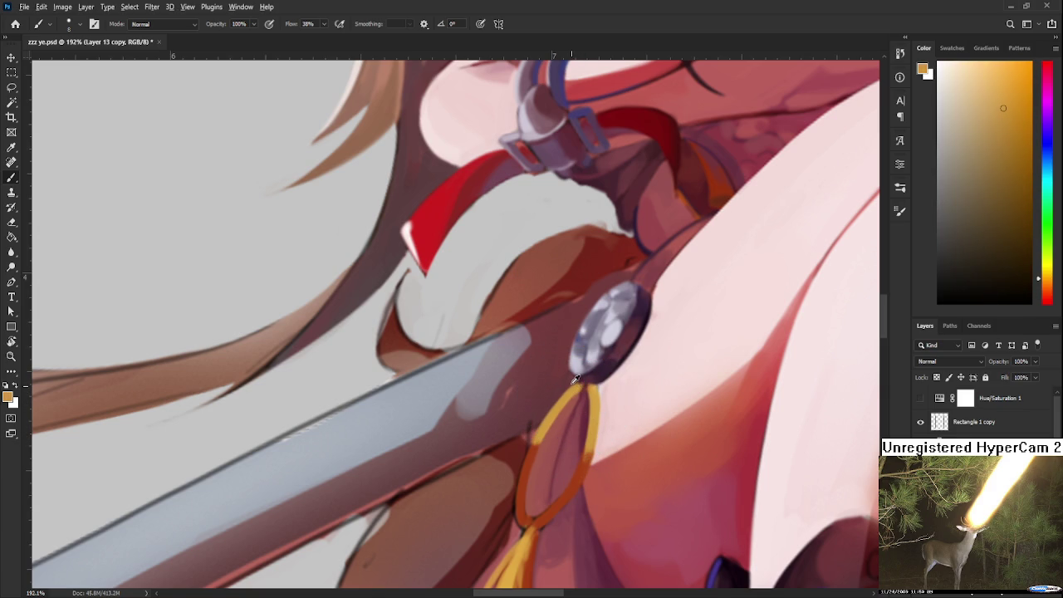
pyautogui.keyDown('alt'); pyautogui.click(573, 384); pyautogui.keyUp('alt')
pyautogui.keyDown('alt'); pyautogui.click(567, 393); pyautogui.keyUp('alt')
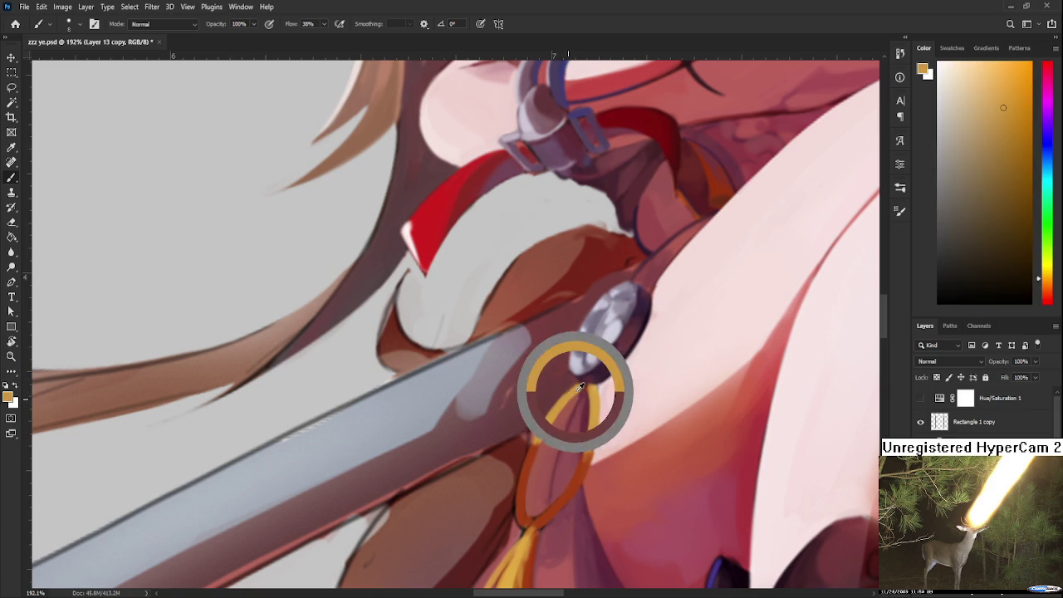
# Step: Touch up the cord loop near the guard with red-orange, orange and muted red
pyautogui.keyDown('alt'); pyautogui.click(545, 432); pyautogui.keyUp('alt')
pyautogui.keyDown('alt'); pyautogui.click(538, 443); pyautogui.keyUp('alt')
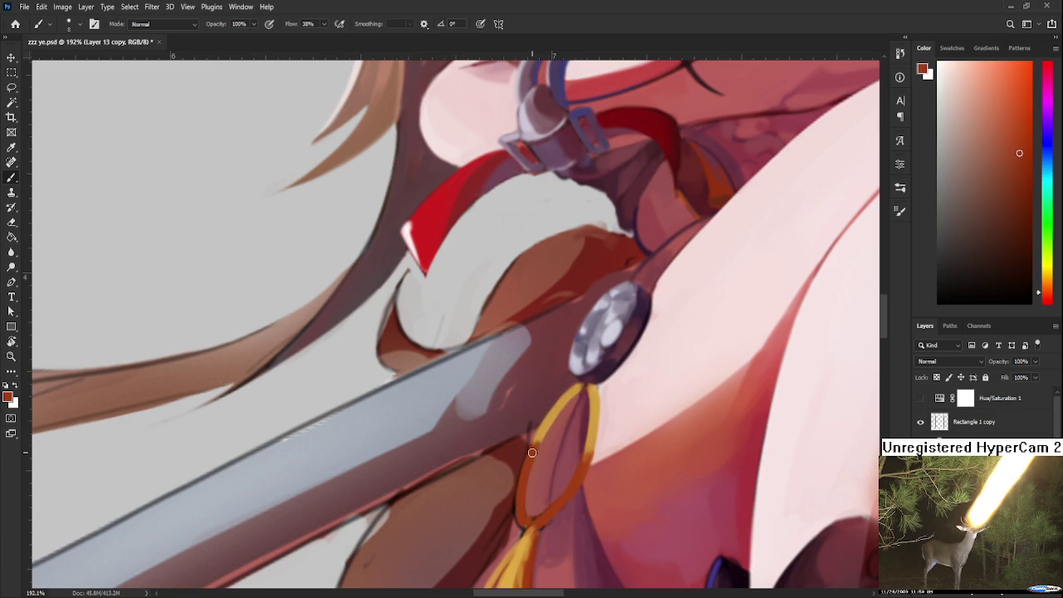
pyautogui.keyDown('alt'); pyautogui.click(547, 426); pyautogui.keyUp('alt')
pyautogui.keyDown('alt'); pyautogui.click(531, 448); pyautogui.keyUp('alt')
pyautogui.keyDown('alt'); pyautogui.click(550, 420); pyautogui.keyUp('alt')
pyautogui.keyDown('alt'); pyautogui.click(556, 416); pyautogui.keyUp('alt')
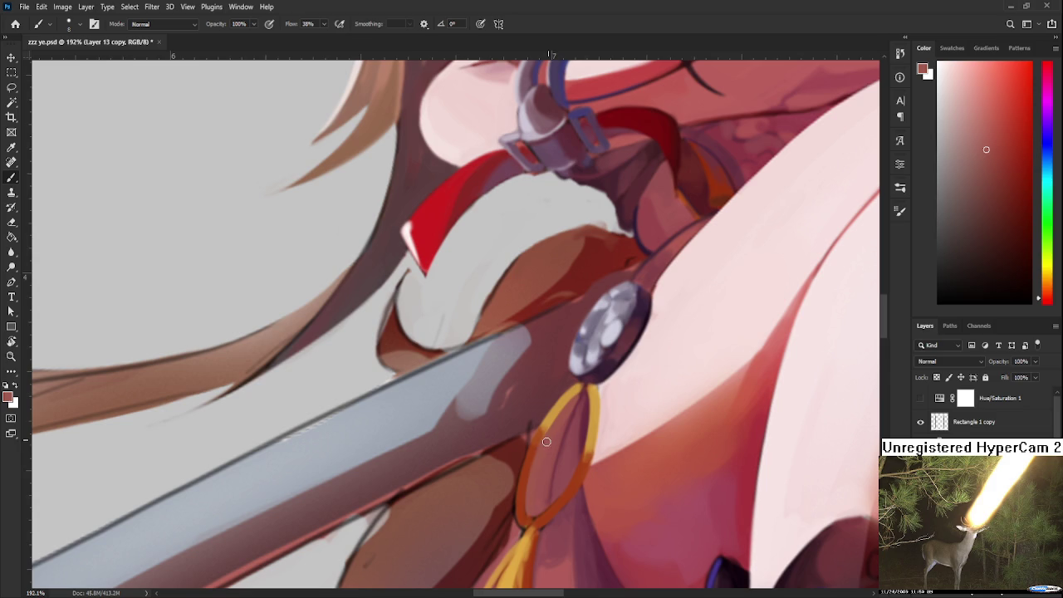
pyautogui.scroll(-3, 548, 474)
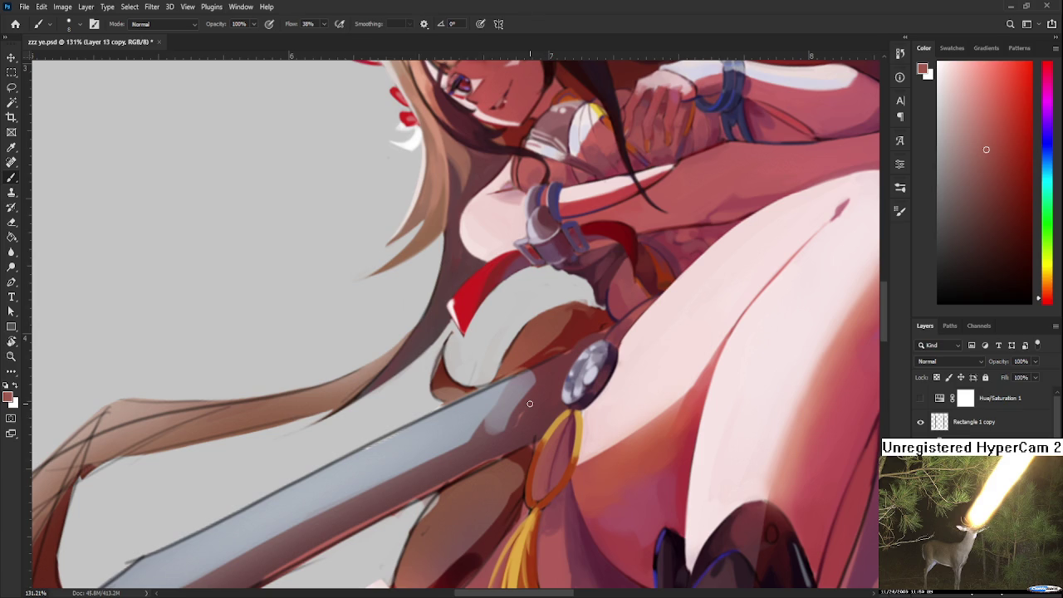
# Step: Pan and zoom the view onto the sword guard and hanging tassel cord
pyautogui.moveTo(600, 441); pyautogui.dragTo(605, 365)
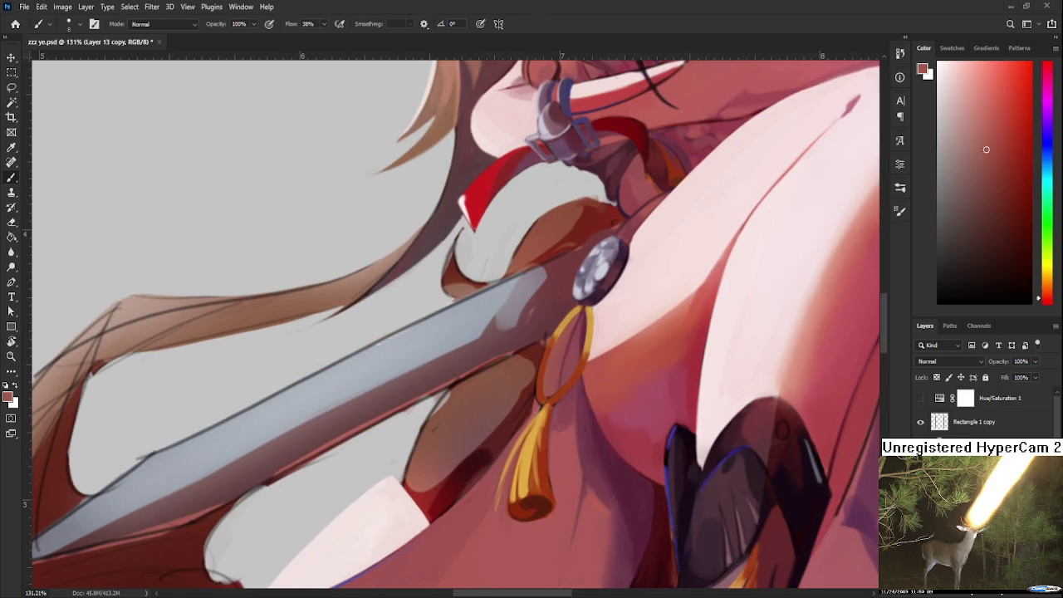
pyautogui.scroll(3, 545, 337)
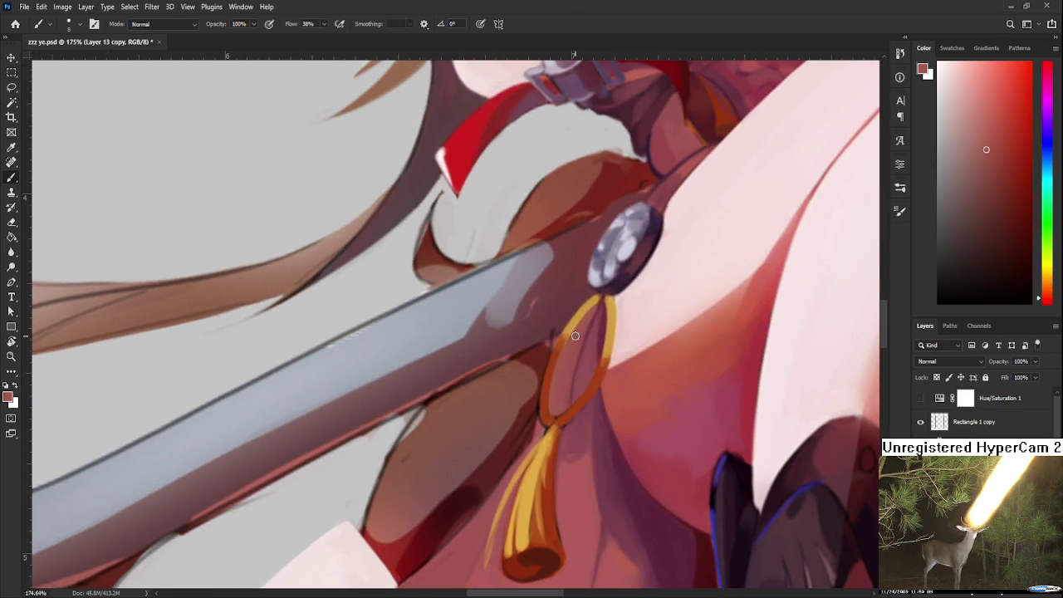
# Step: Tilt the canvas view around the tassel and sample reddish colours from it
pyautogui.press('r')
pyautogui.moveTo(577, 337)
pyautogui.mouseDown()
pyautogui.moveTo(572, 467)
pyautogui.moveTo(525, 341)
pyautogui.mouseUp()
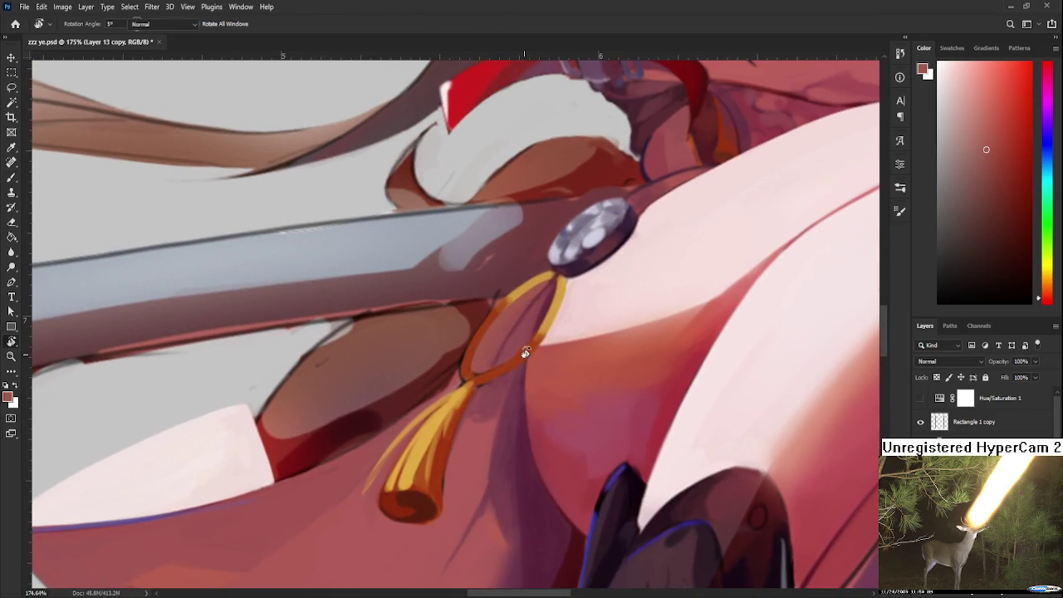
pyautogui.press('b')
pyautogui.keyDown('alt'); pyautogui.click(523, 343); pyautogui.keyUp('alt')
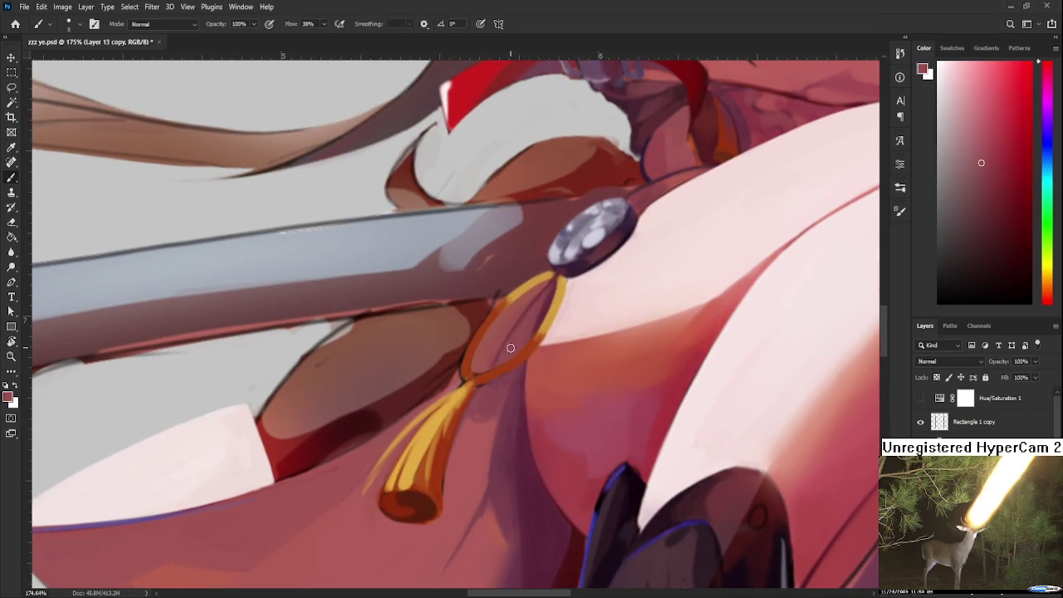
pyautogui.keyDown('alt'); pyautogui.click(536, 295); pyautogui.keyUp('alt')
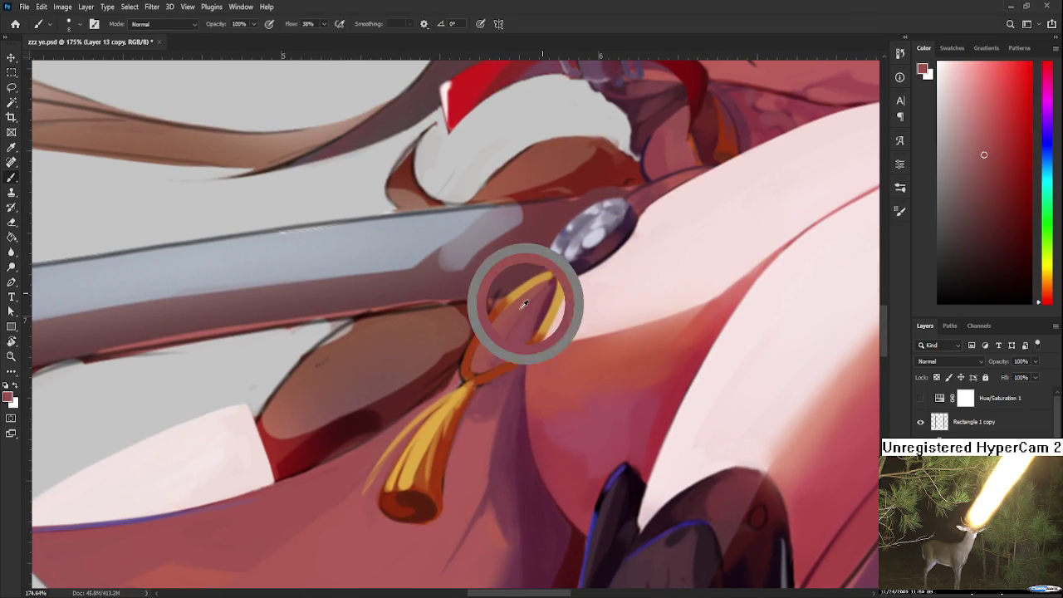
pyautogui.keyDown('alt'); pyautogui.click(555, 290); pyautogui.keyUp('alt')
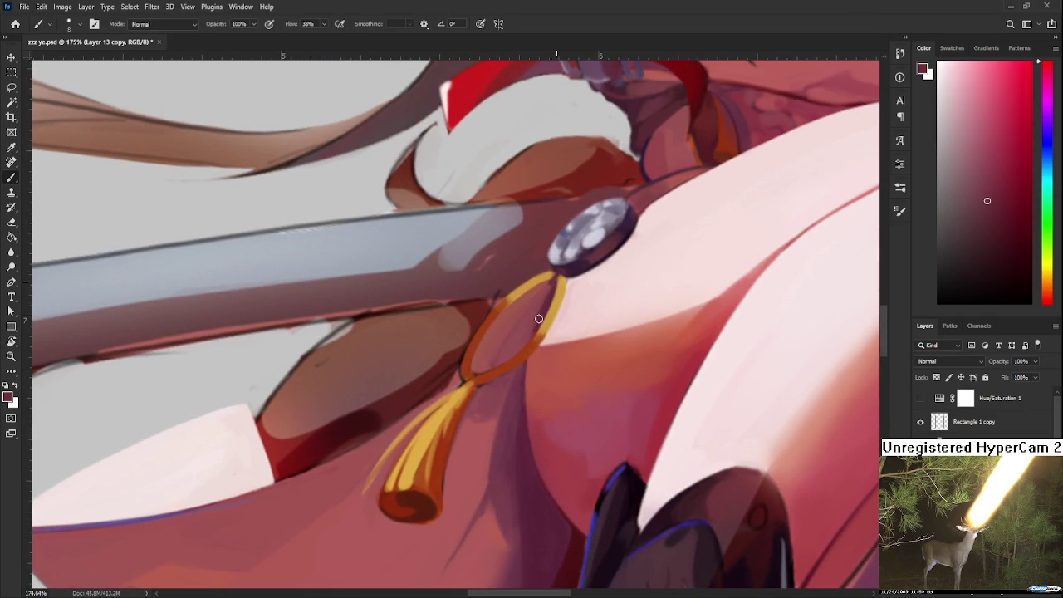
pyautogui.keyDown('alt'); pyautogui.click(541, 304); pyautogui.keyUp('alt')
pyautogui.keyDown('alt'); pyautogui.click(528, 302); pyautogui.keyUp('alt')
# Step: Straighten the tassel view, brighten the loop's left side and add a thin dark inner line
pyautogui.press('r')
pyautogui.moveTo(534, 295)
pyautogui.mouseDown()
pyautogui.moveTo(576, 377)
pyautogui.moveTo(574, 260)
pyautogui.moveTo(553, 322)
pyautogui.mouseUp()
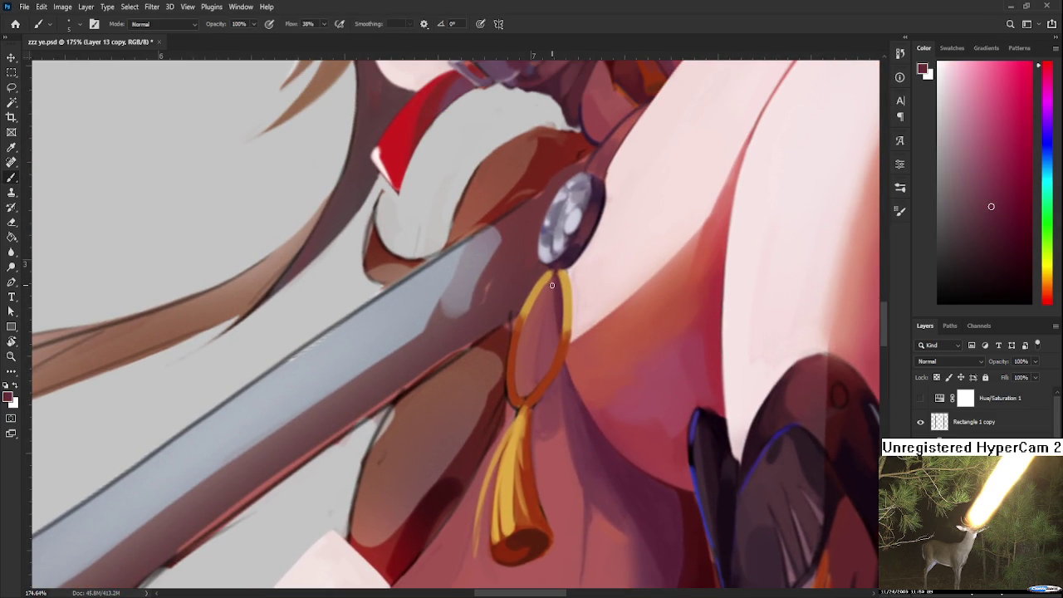
pyautogui.moveTo(520, 388)
pyautogui.mouseDown()
pyautogui.moveTo(551, 284)
pyautogui.moveTo(521, 380)
pyautogui.mouseUp()
pyautogui.hotkey('ctrl', 'z')
pyautogui.moveTo(550, 309); pyautogui.dragTo(523, 382)
pyautogui.keyDown('alt'); pyautogui.click(491, 401); pyautogui.keyUp('alt')
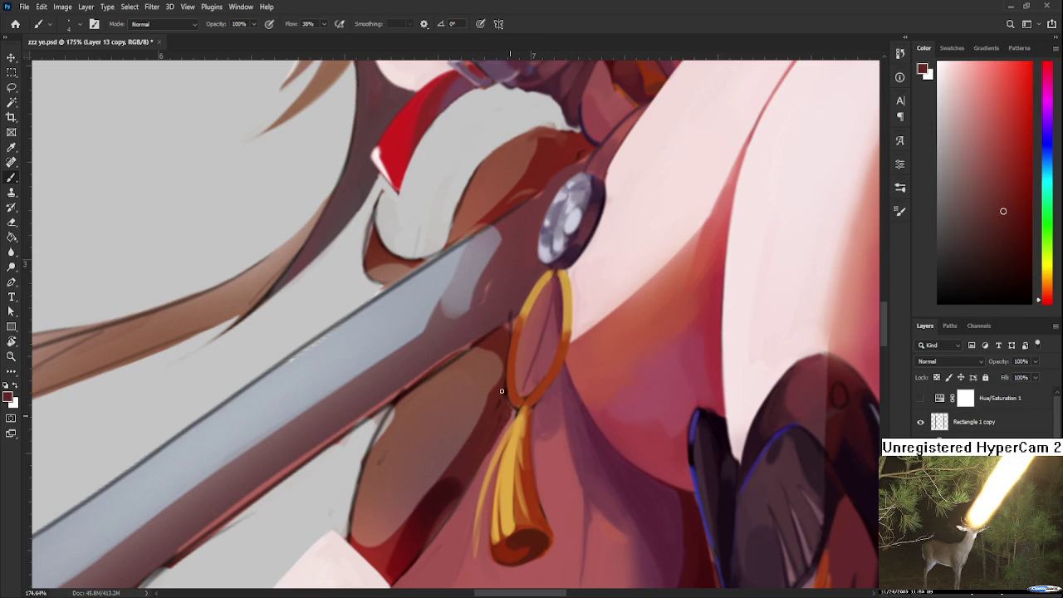
pyautogui.scroll(1, 503, 399)
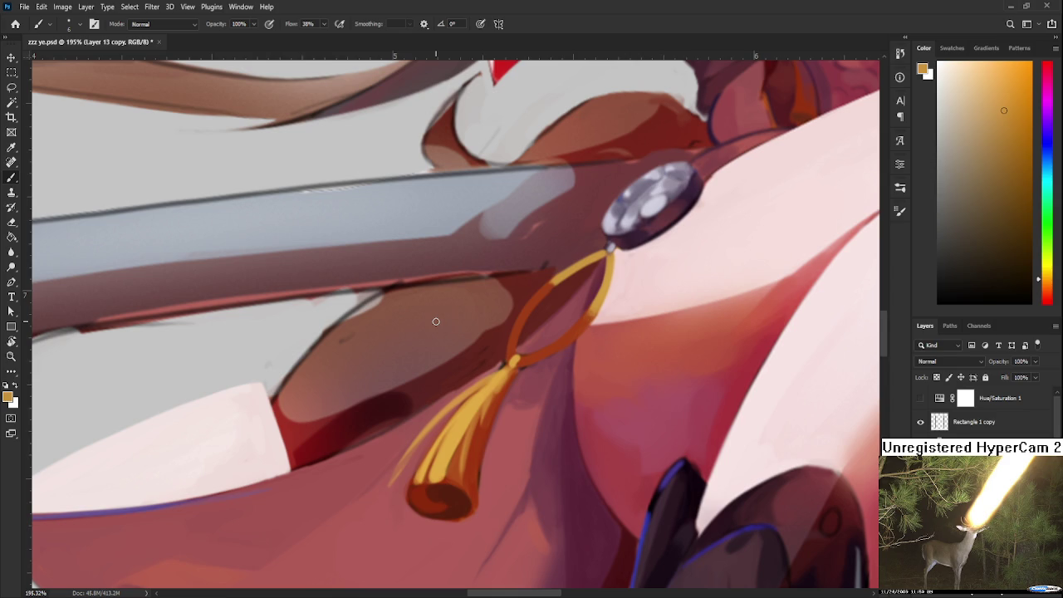
# Step: Sample dark red, orange and light pink tones around the tassel knot
pyautogui.scroll(-3, 607, 302)
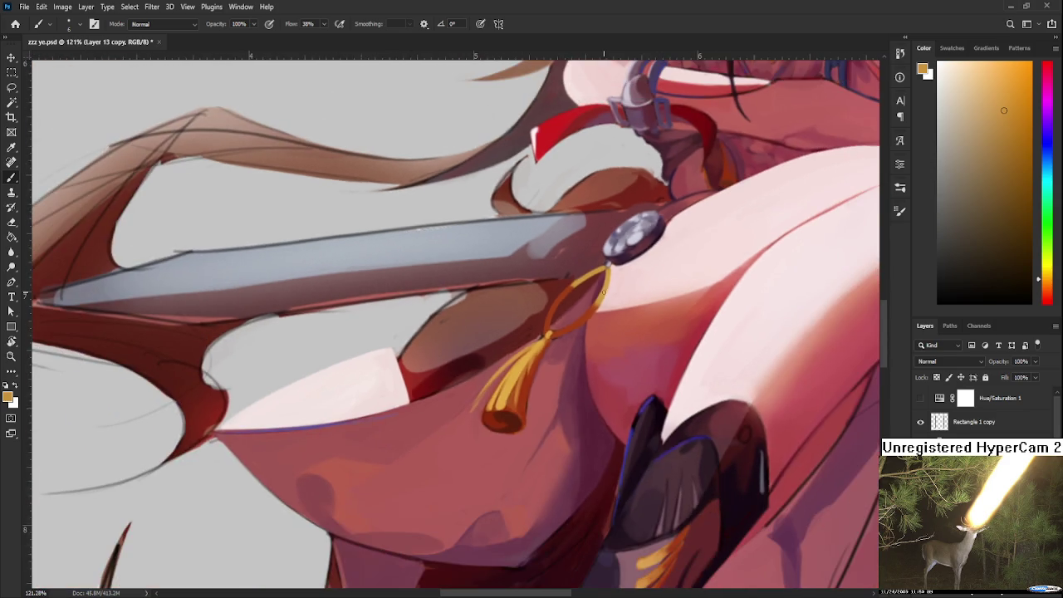
pyautogui.scroll(5, 559, 309)
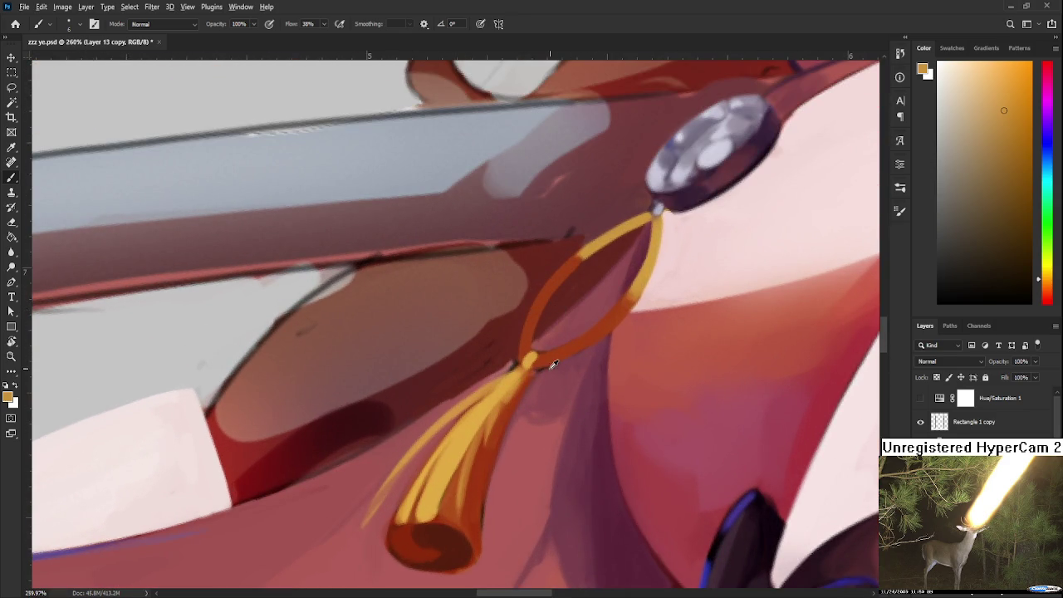
pyautogui.keyDown('alt'); pyautogui.click(519, 398); pyautogui.keyUp('alt')
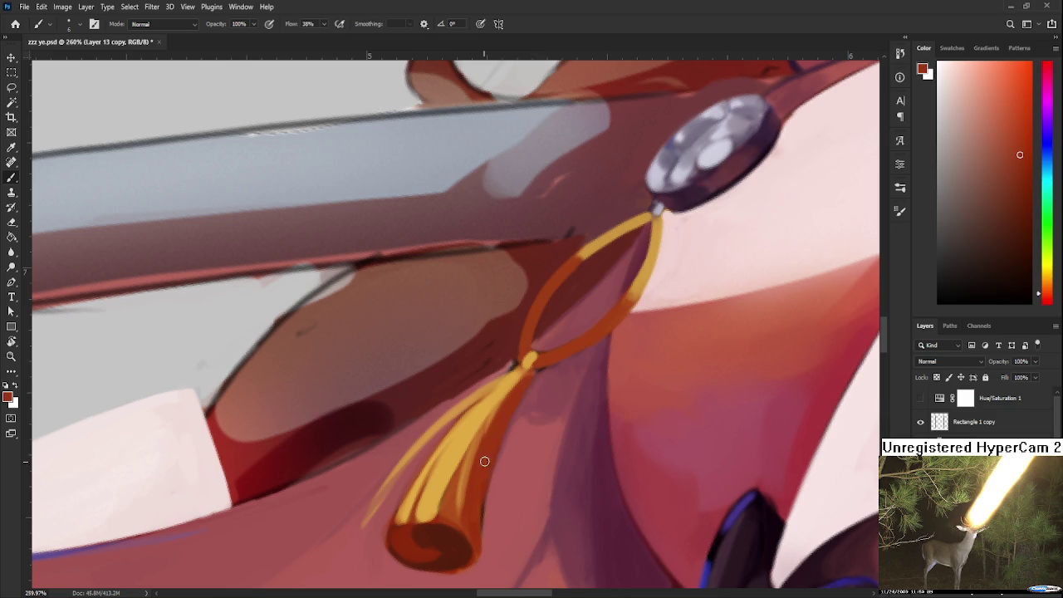
pyautogui.keyDown('alt'); pyautogui.click(540, 357); pyautogui.keyUp('alt')
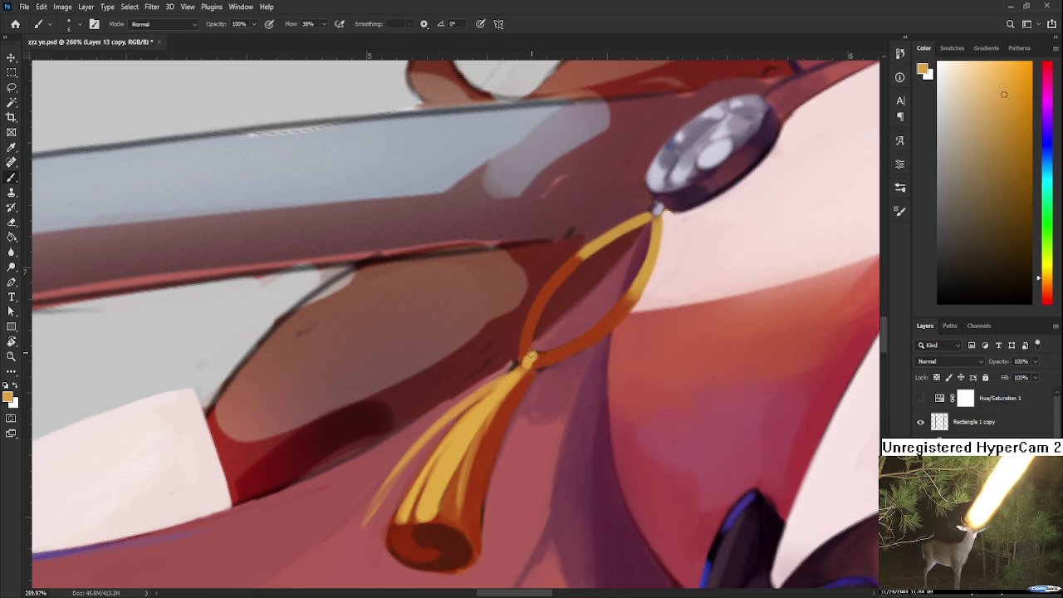
pyautogui.keyDown('alt'); pyautogui.click(541, 355); pyautogui.keyUp('alt')
pyautogui.keyDown('alt'); pyautogui.click(525, 358); pyautogui.keyUp('alt')
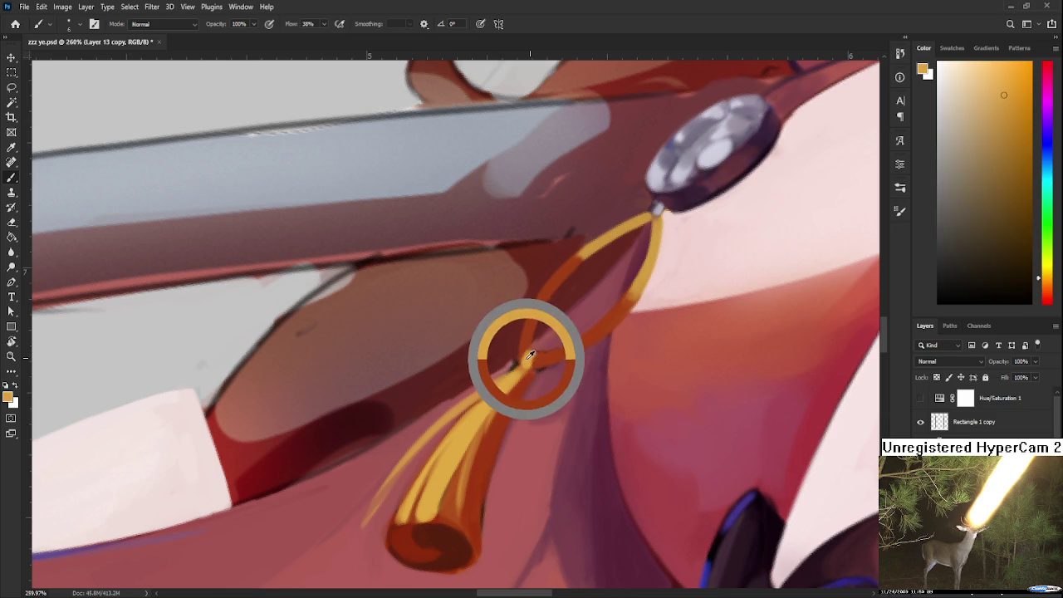
pyautogui.keyDown('alt'); pyautogui.click(532, 357); pyautogui.keyUp('alt')
pyautogui.moveTo(597, 337)
pyautogui.mouseDown()
pyautogui.moveTo(588, 358)
pyautogui.moveTo(611, 371)
pyautogui.mouseUp()
pyautogui.keyDown('alt'); pyautogui.click(625, 358); pyautogui.keyUp('alt')
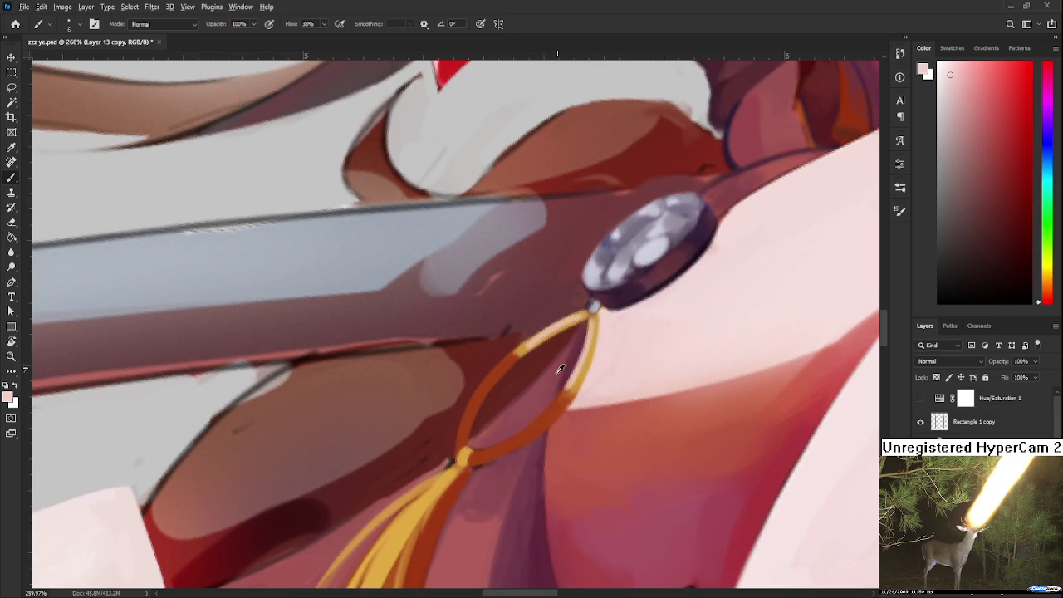
pyautogui.keyDown('alt'); pyautogui.click(545, 411); pyautogui.keyUp('alt')
# Step: Re-centre and zoom the view on the tassel, picking up the blue rim colour
pyautogui.moveTo(546, 411); pyautogui.dragTo(561, 354)
pyautogui.keyDown('alt'); pyautogui.scroll(-5, 560, 353); pyautogui.keyUp('alt')
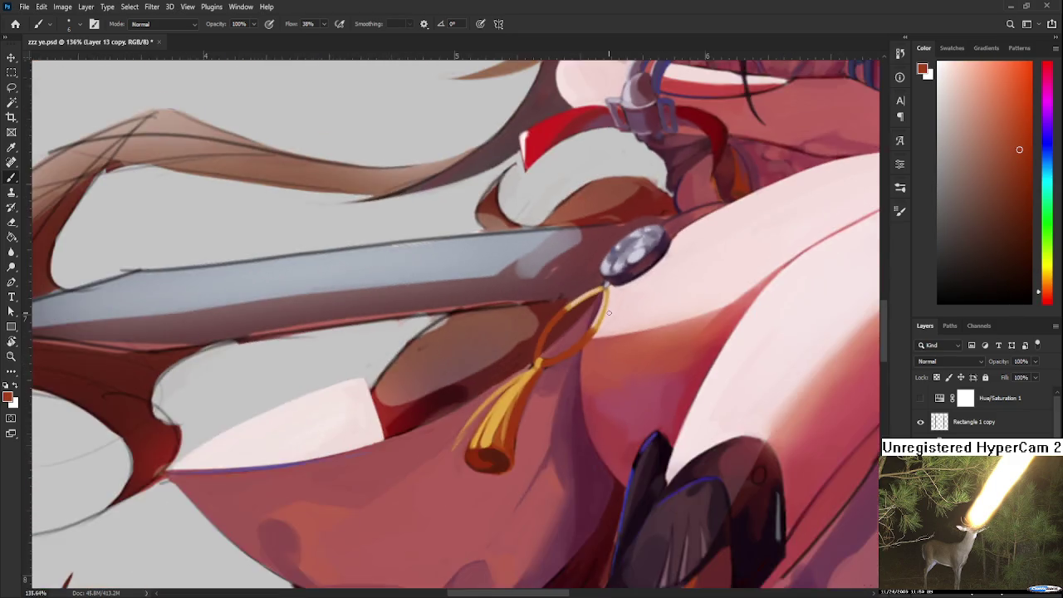
pyautogui.keyDown('alt'); pyautogui.scroll(-3, 582, 357); pyautogui.keyUp('alt')
pyautogui.keyDown('alt'); pyautogui.scroll(2, 606, 359); pyautogui.keyUp('alt')
pyautogui.keyDown('alt'); pyautogui.scroll(3, 622, 361); pyautogui.keyUp('alt')
pyautogui.scroll(2, 623, 361)
pyautogui.keyDown('alt'); pyautogui.click(635, 449); pyautogui.keyUp('alt')
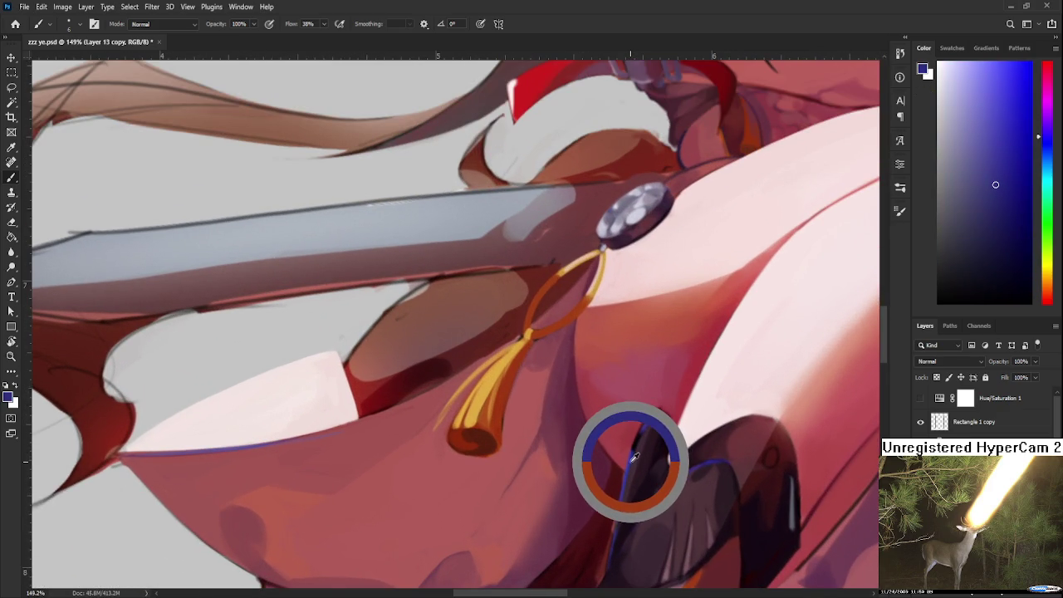
pyautogui.scroll(3, 573, 361)
pyautogui.scroll(2, 575, 325)
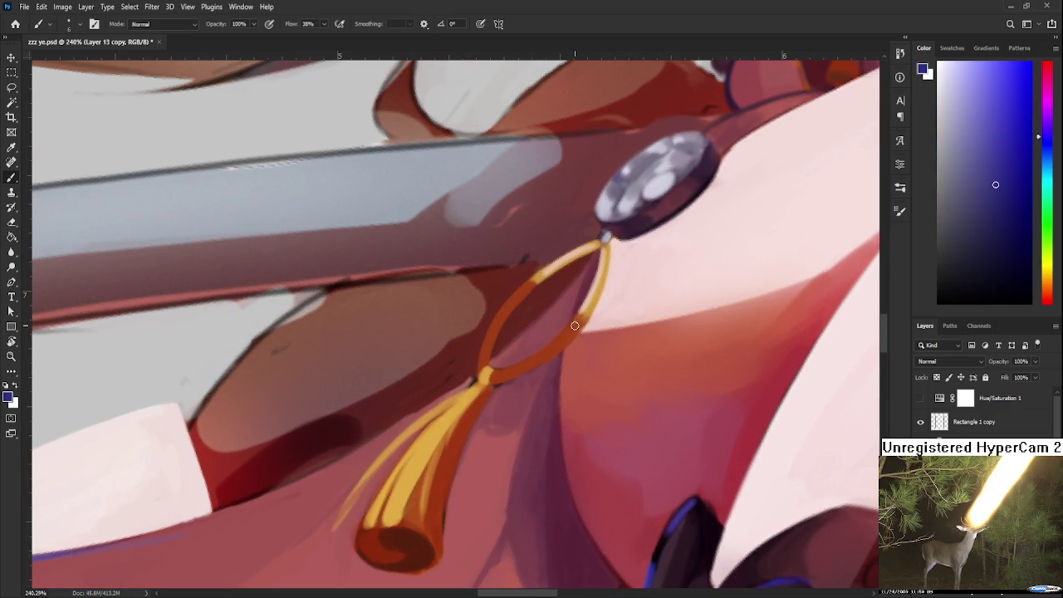
# Step: Tone the tassel loop's left strand down with darker red-brown and orange-red
pyautogui.keyDown('alt'); pyautogui.click(561, 343); pyautogui.keyUp('alt')
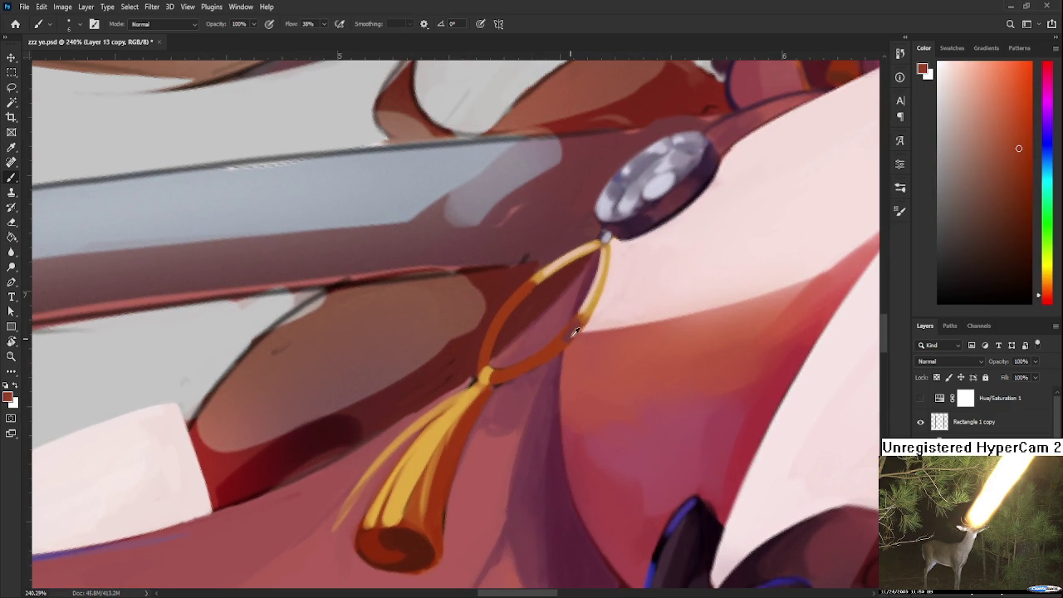
pyautogui.keyDown('alt'); pyautogui.click(572, 326); pyautogui.keyUp('alt')
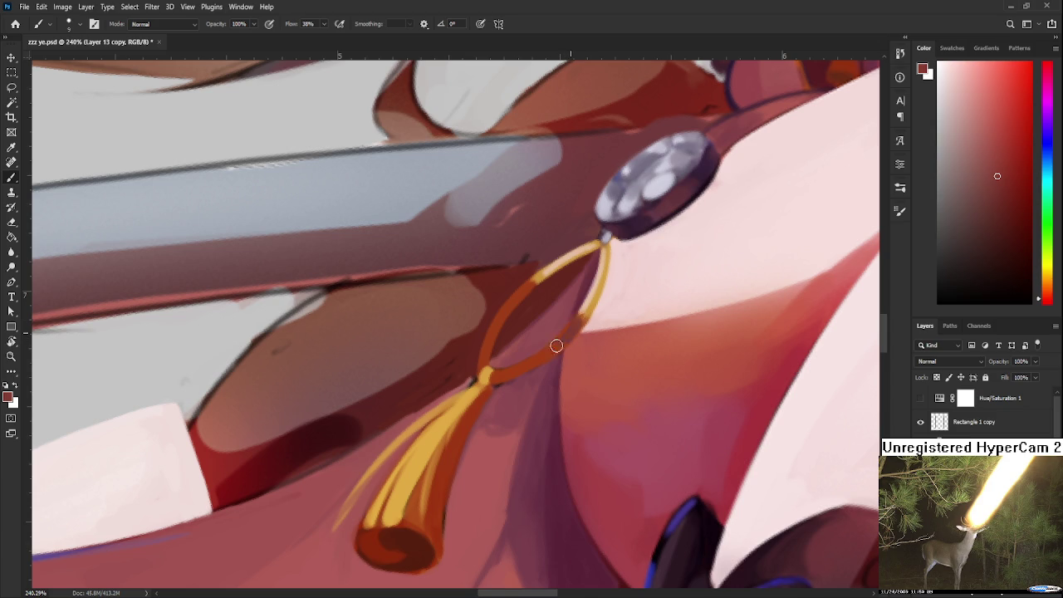
pyautogui.keyDown('alt'); pyautogui.click(547, 348); pyautogui.keyUp('alt')
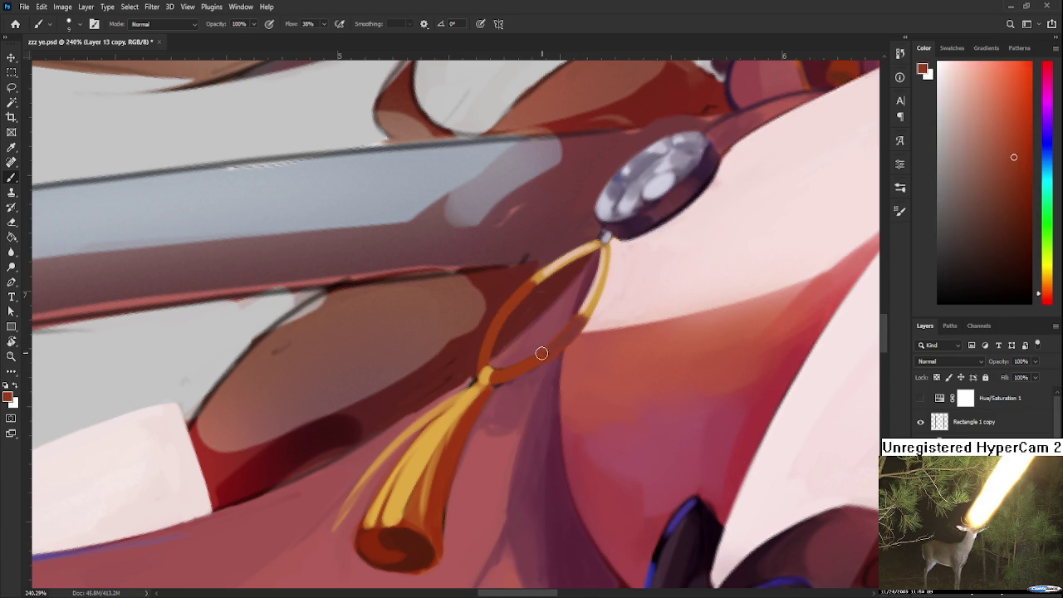
pyautogui.keyDown('alt'); pyautogui.click(566, 338); pyautogui.keyUp('alt')
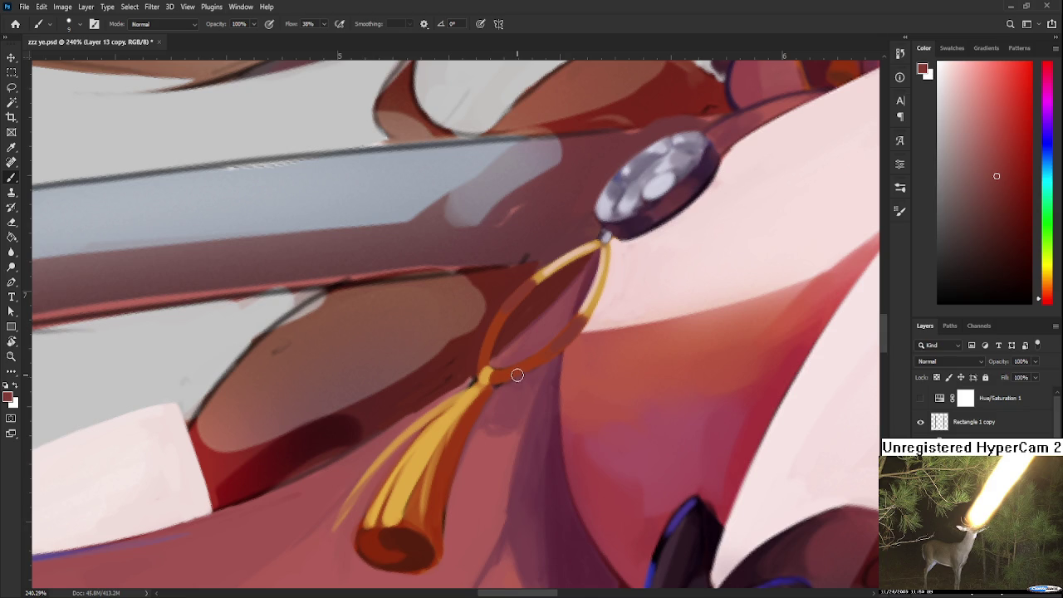
pyautogui.keyDown('alt'); pyautogui.click(562, 339); pyautogui.keyUp('alt')
pyautogui.keyDown('alt'); pyautogui.click(561, 344); pyautogui.keyUp('alt')
pyautogui.keyDown('alt'); pyautogui.click(505, 309); pyautogui.keyUp('alt')
pyautogui.keyDown('alt'); pyautogui.click(494, 336); pyautogui.keyUp('alt')
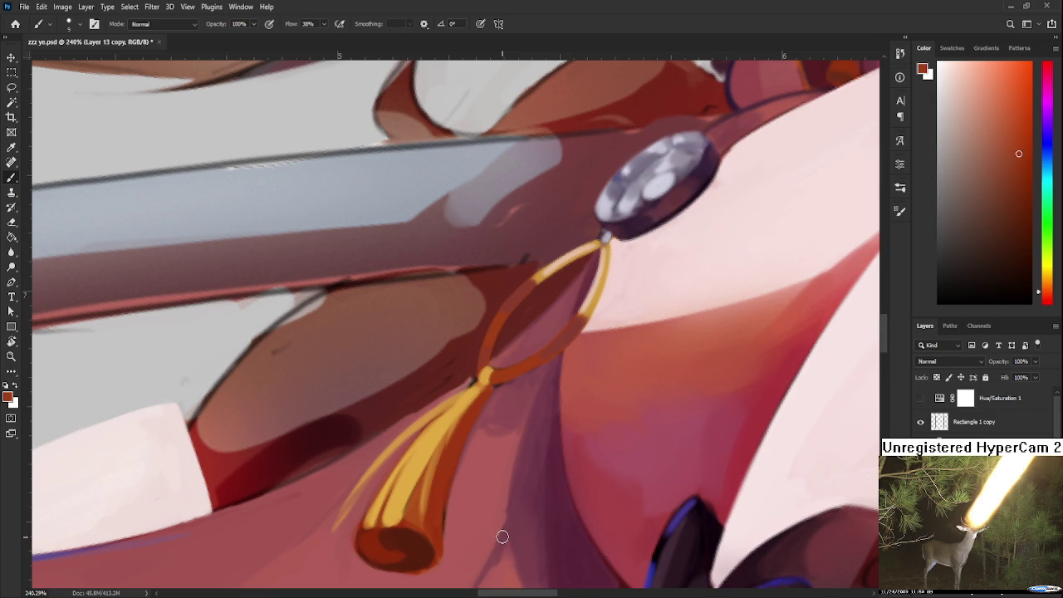
pyautogui.moveTo(524, 484)
pyautogui.mouseDown()
pyautogui.moveTo(529, 467)
pyautogui.moveTo(527, 551)
pyautogui.mouseUp()
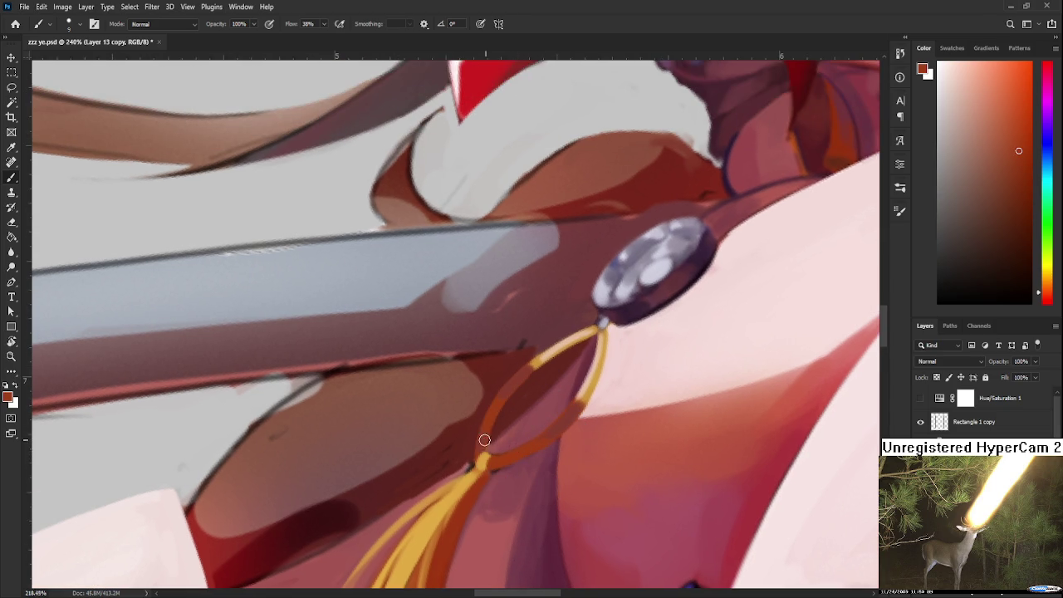
pyautogui.scroll(-3, 473, 443)
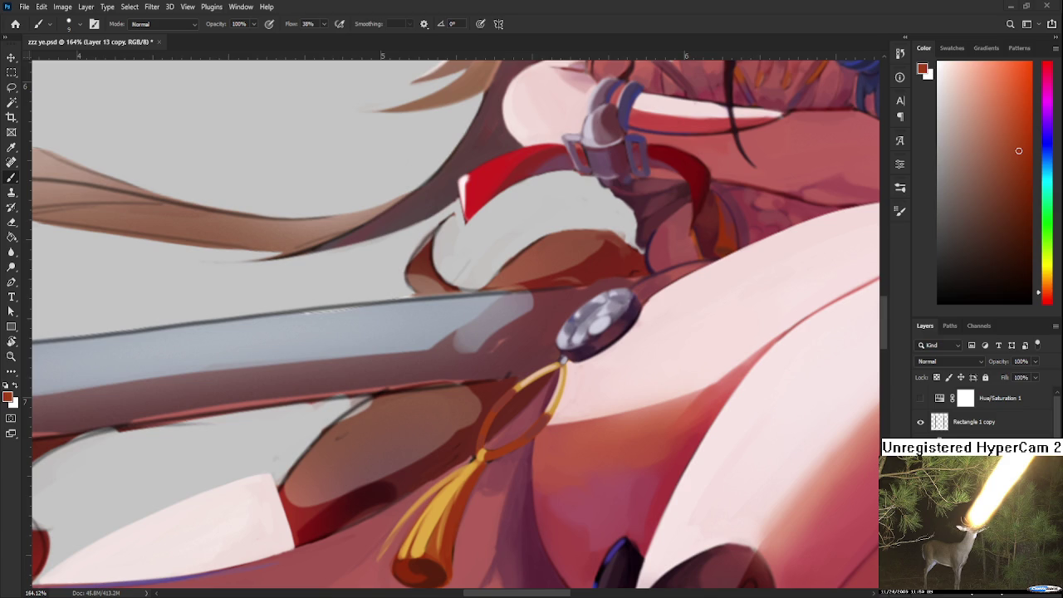
pyautogui.scroll(-5, 495, 419)
pyautogui.scroll(6, 478, 419)
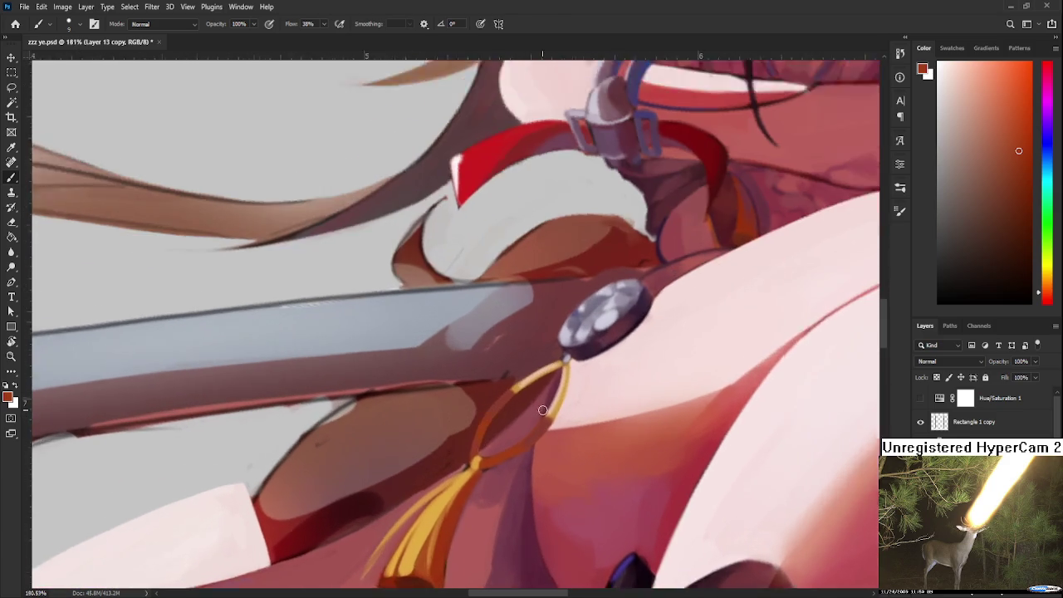
# Step: Brush pale lavender and tan highlights down the upper and lower tassel
pyautogui.keyDown('alt'); pyautogui.click(576, 344); pyautogui.keyUp('alt')
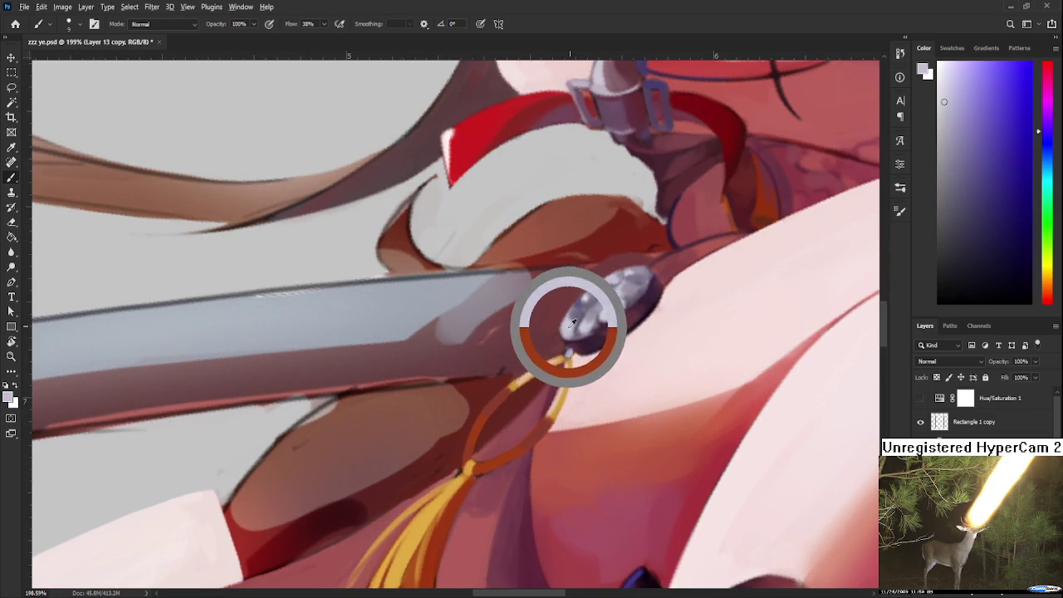
pyautogui.scroll(-4, 523, 379)
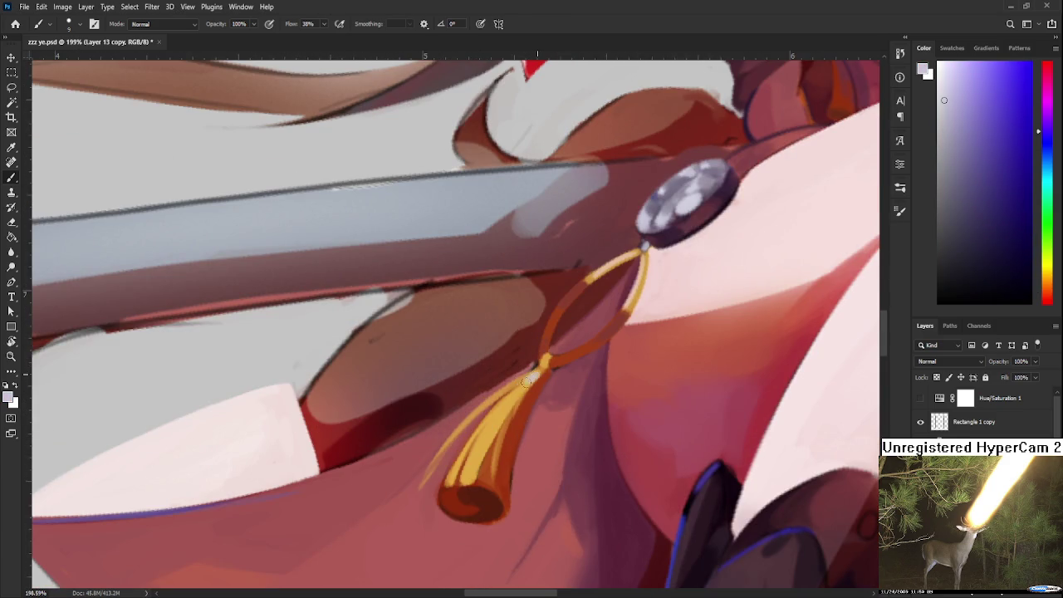
pyautogui.moveTo(503, 404); pyautogui.dragTo(534, 376)
pyautogui.keyDown('alt'); pyautogui.click(500, 408); pyautogui.keyUp('alt')
pyautogui.keyDown('alt'); pyautogui.click(509, 380); pyautogui.keyUp('alt')
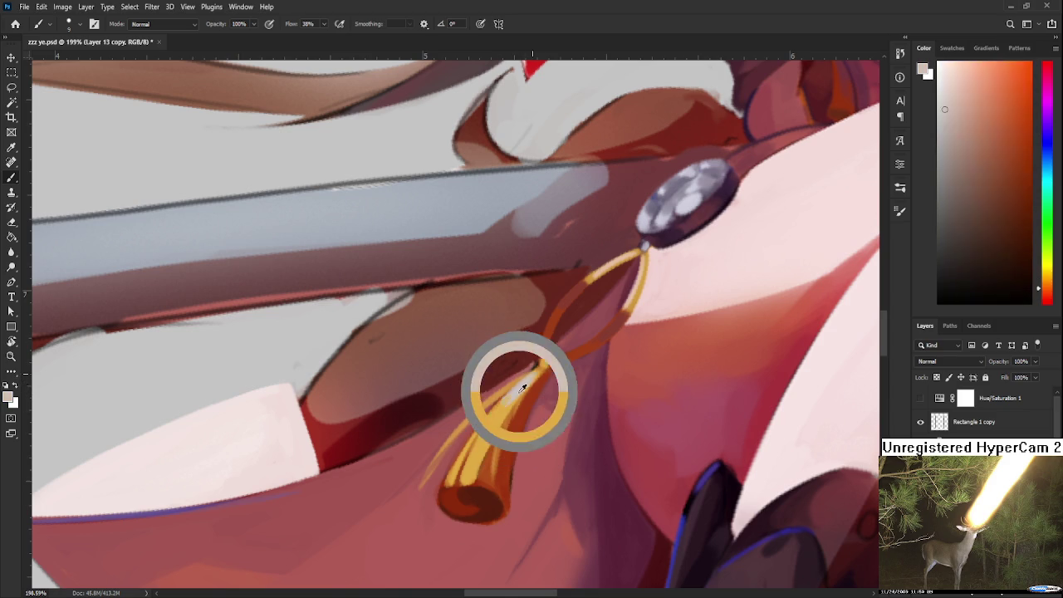
pyautogui.moveTo(490, 428); pyautogui.dragTo(472, 467)
pyautogui.keyDown('alt'); pyautogui.click(496, 421); pyautogui.keyUp('alt')
pyautogui.keyDown('alt'); pyautogui.click(499, 419); pyautogui.keyUp('alt')
pyautogui.keyDown('alt'); pyautogui.click(509, 402); pyautogui.keyUp('alt')
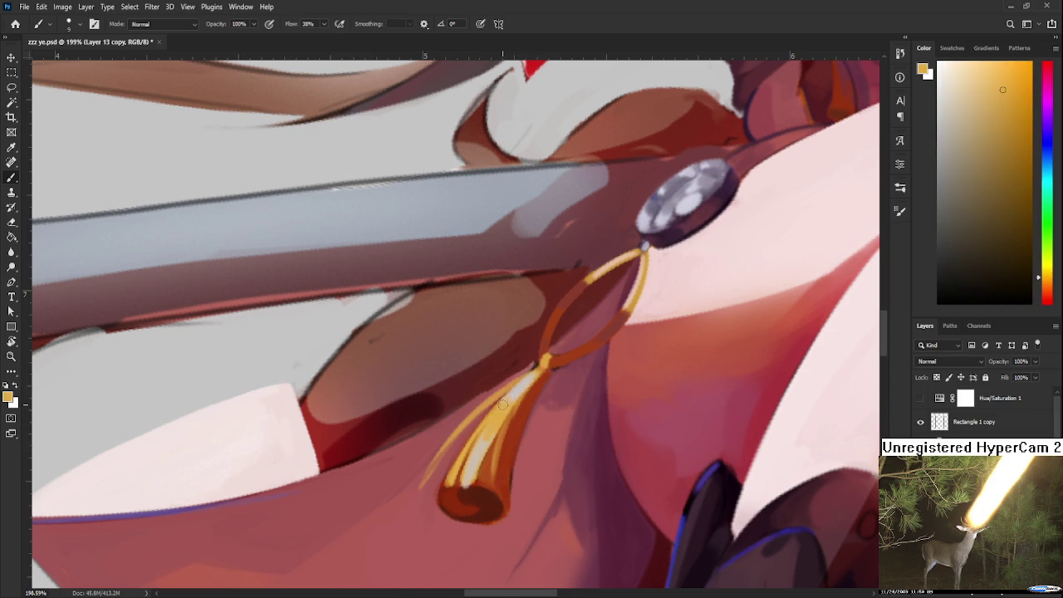
pyautogui.keyDown('alt'); pyautogui.click(517, 379); pyautogui.keyUp('alt')
# Step: Add golden, darker red and dark purple touches across the lower tassel and cord loop
pyautogui.moveTo(558, 343)
pyautogui.mouseDown()
pyautogui.moveTo(533, 410)
pyautogui.moveTo(540, 403)
pyautogui.mouseUp()
pyautogui.keyDown('alt'); pyautogui.click(505, 425); pyautogui.keyUp('alt')
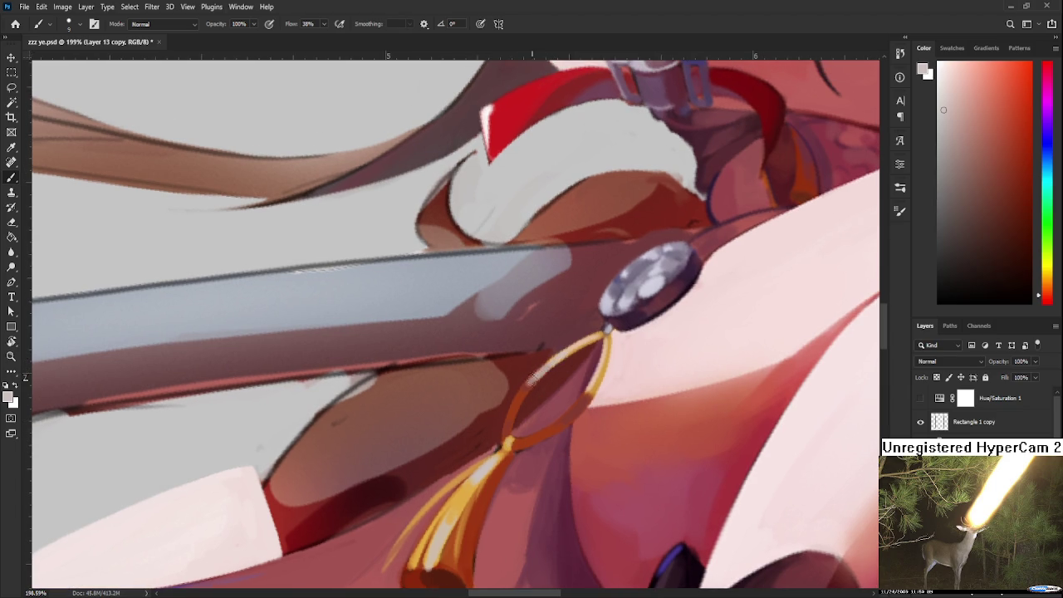
pyautogui.keyDown('alt'); pyautogui.click(526, 389); pyautogui.keyUp('alt')
pyautogui.keyDown('alt'); pyautogui.click(547, 369); pyautogui.keyUp('alt')
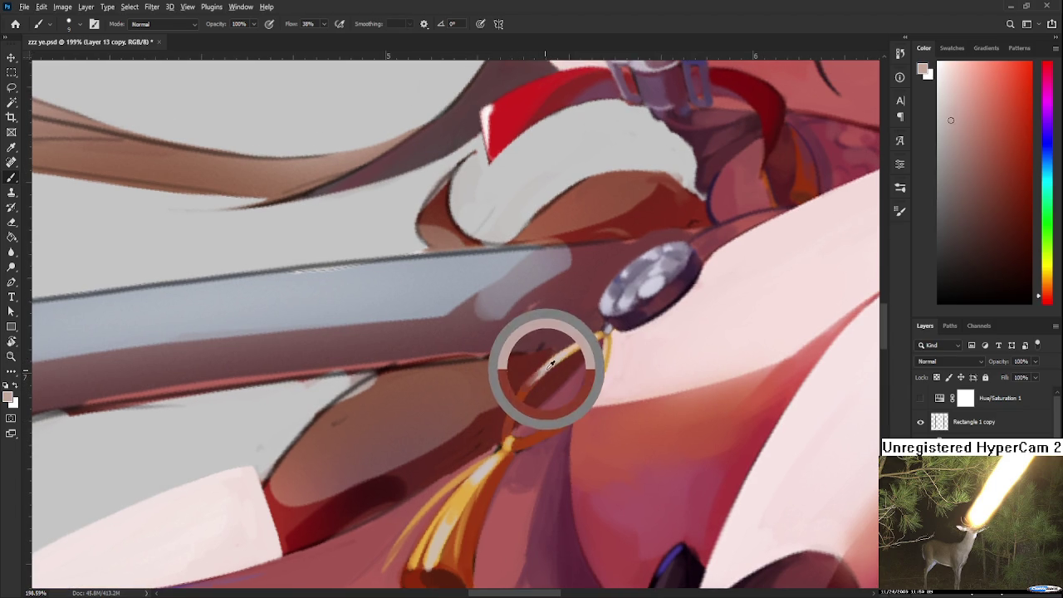
pyautogui.keyDown('alt'); pyautogui.click(531, 391); pyautogui.keyUp('alt')
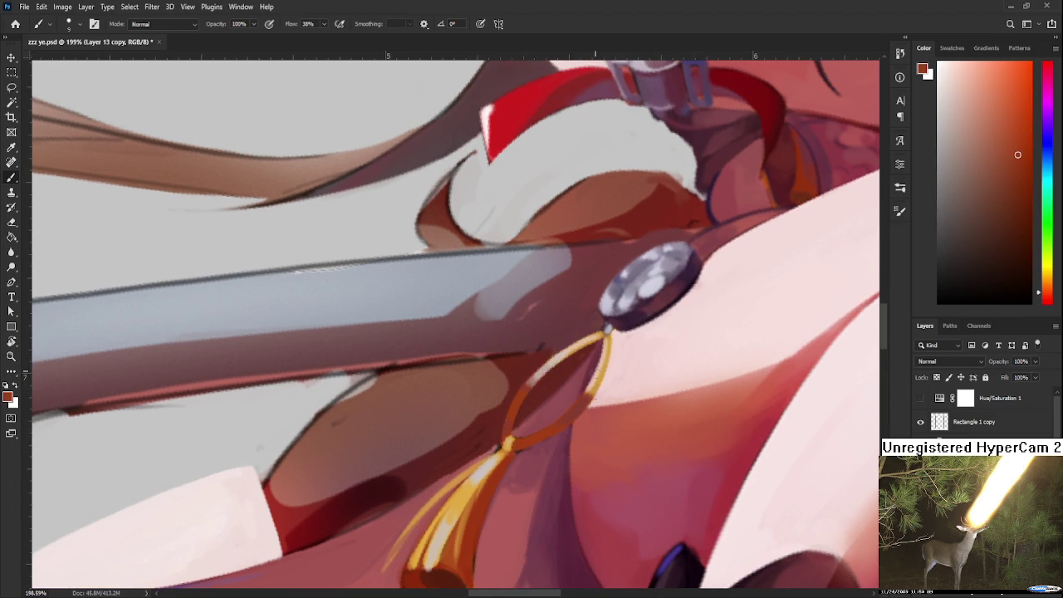
pyautogui.moveTo(636, 445); pyautogui.dragTo(656, 328)
pyautogui.keyDown('alt'); pyautogui.click(697, 427); pyautogui.keyUp('alt')
pyautogui.moveTo(563, 316)
pyautogui.mouseDown()
pyautogui.moveTo(562, 351)
pyautogui.moveTo(526, 352)
pyautogui.moveTo(526, 340)
pyautogui.mouseUp()
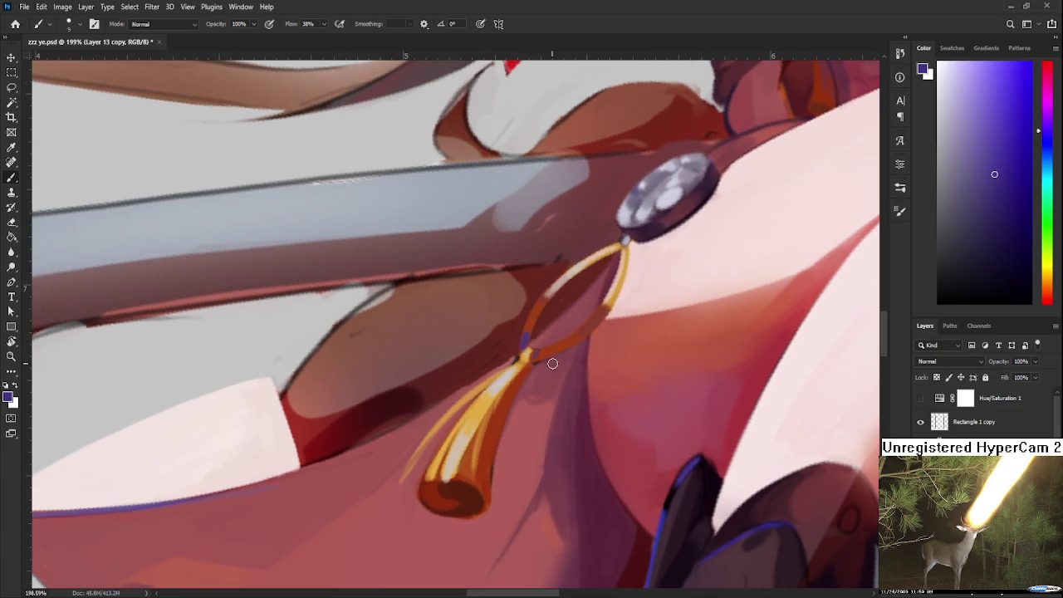
pyautogui.keyDown('alt'); pyautogui.scroll(-3, 576, 343); pyautogui.keyUp('alt')
pyautogui.keyDown('alt'); pyautogui.scroll(-3, 587, 338); pyautogui.keyUp('alt')
pyautogui.keyDown('alt'); pyautogui.scroll(-1, 587, 338); pyautogui.keyUp('alt')
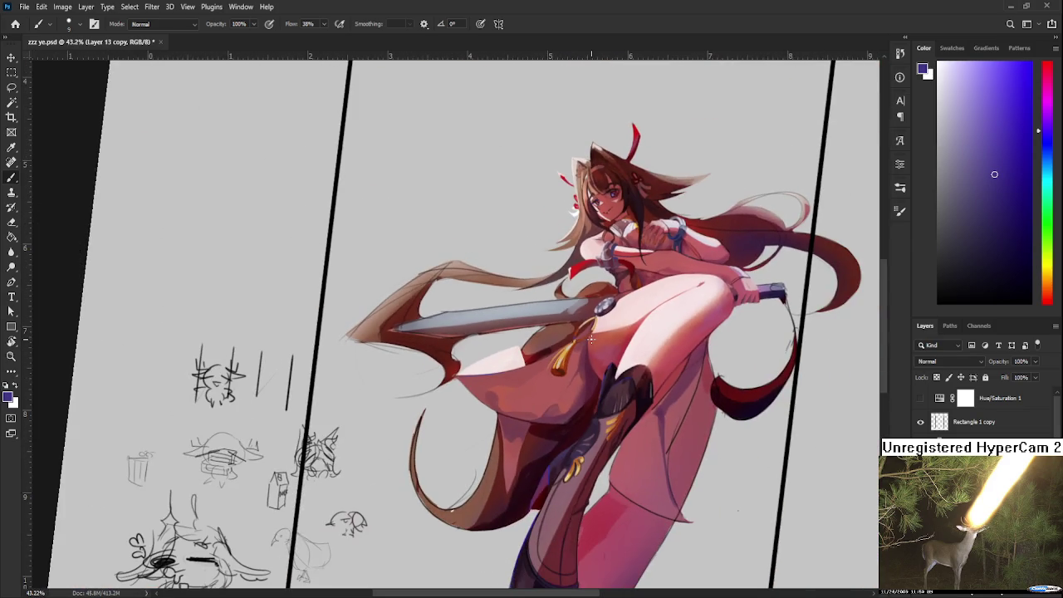
pyautogui.keyDown('alt'); pyautogui.scroll(4, 591, 339); pyautogui.keyUp('alt')
pyautogui.keyDown('alt'); pyautogui.scroll(1, 586, 345); pyautogui.keyUp('alt')
pyautogui.keyDown('alt'); pyautogui.scroll(1, 551, 399); pyautogui.keyUp('alt')
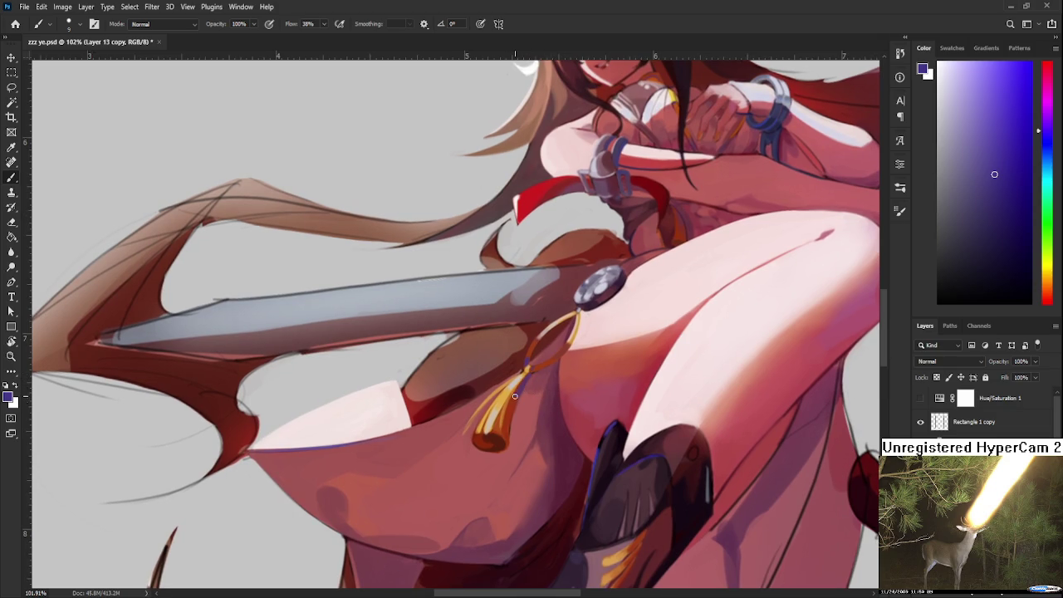
pyautogui.keyDown('alt'); pyautogui.click(514, 401); pyautogui.keyUp('alt')
pyautogui.keyDown('alt'); pyautogui.click(511, 415); pyautogui.keyUp('alt')
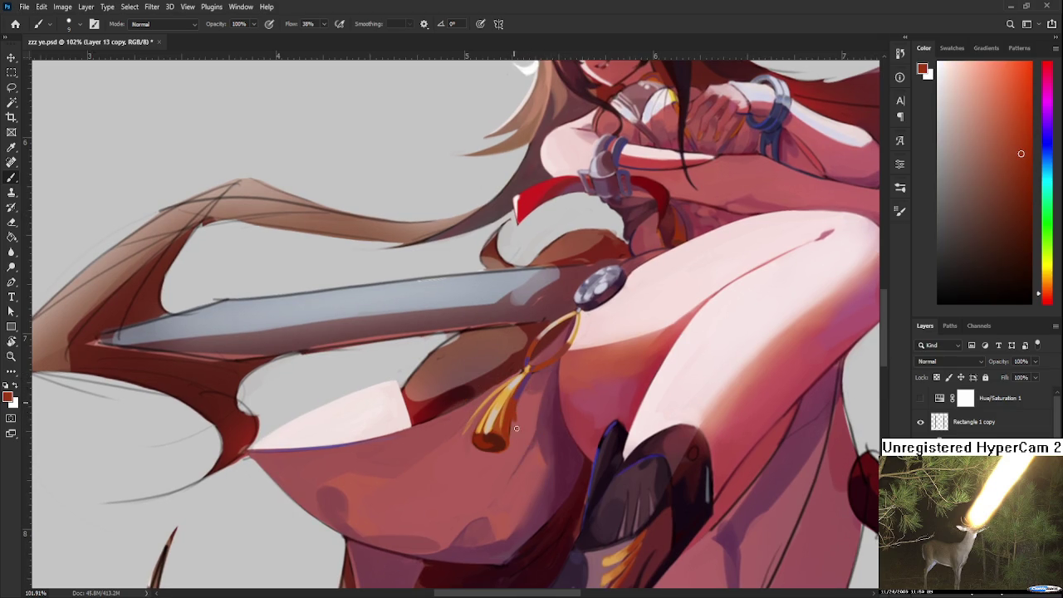
pyautogui.keyDown('alt'); pyautogui.click(518, 422); pyautogui.keyUp('alt')
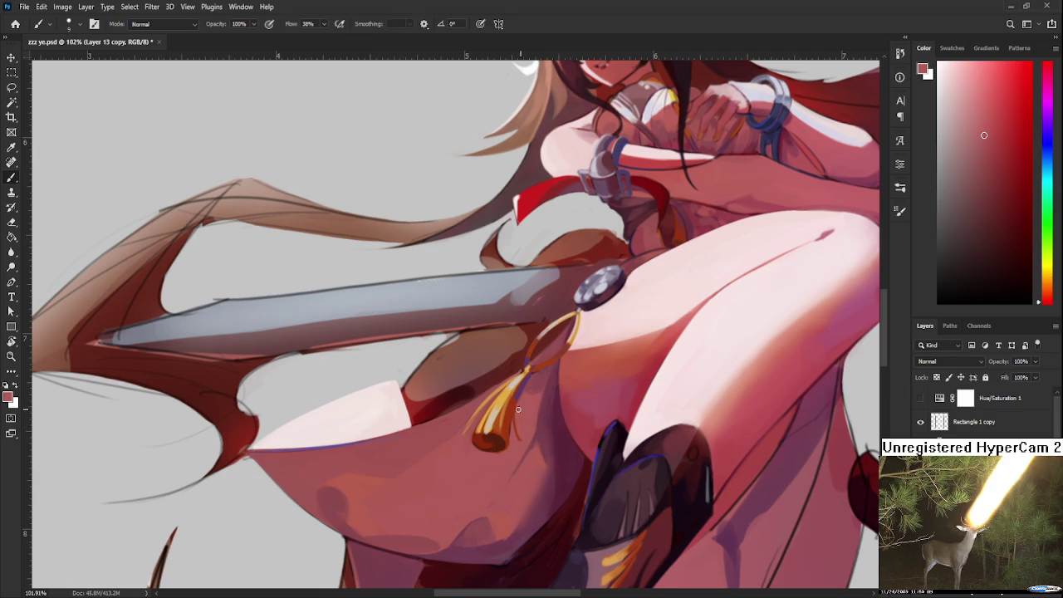
pyautogui.keyDown('alt'); pyautogui.click(505, 446); pyautogui.keyUp('alt')
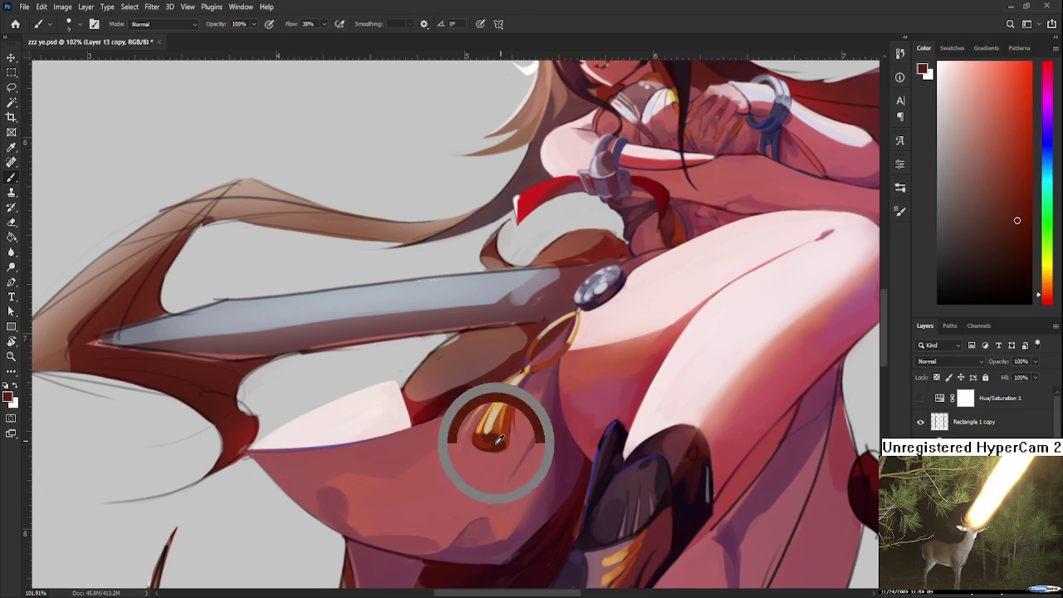
pyautogui.keyDown('alt'); pyautogui.click(509, 443); pyautogui.keyUp('alt')
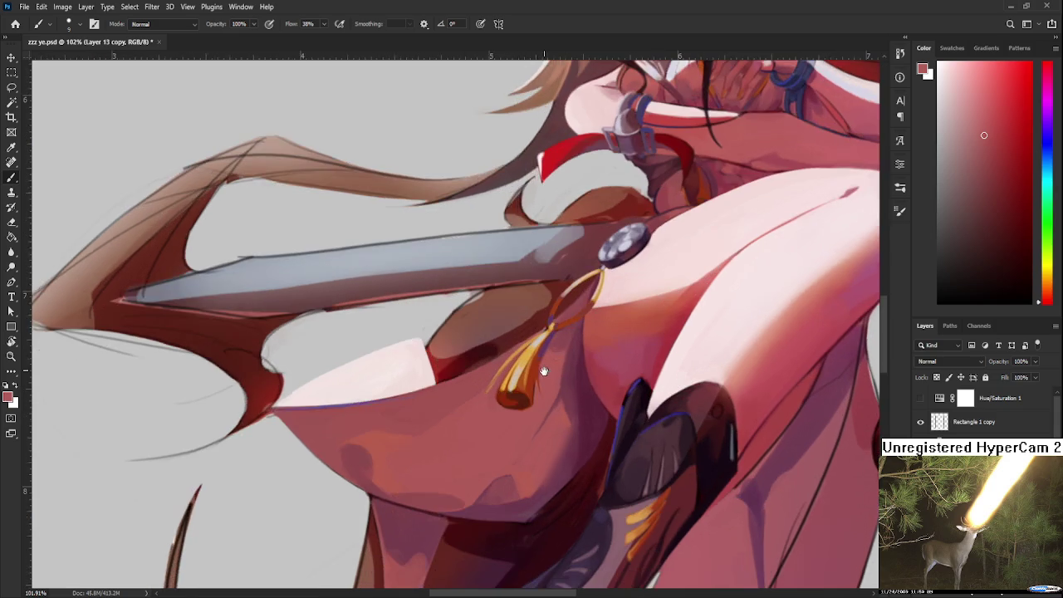
pyautogui.moveTo(531, 391); pyautogui.dragTo(554, 349)
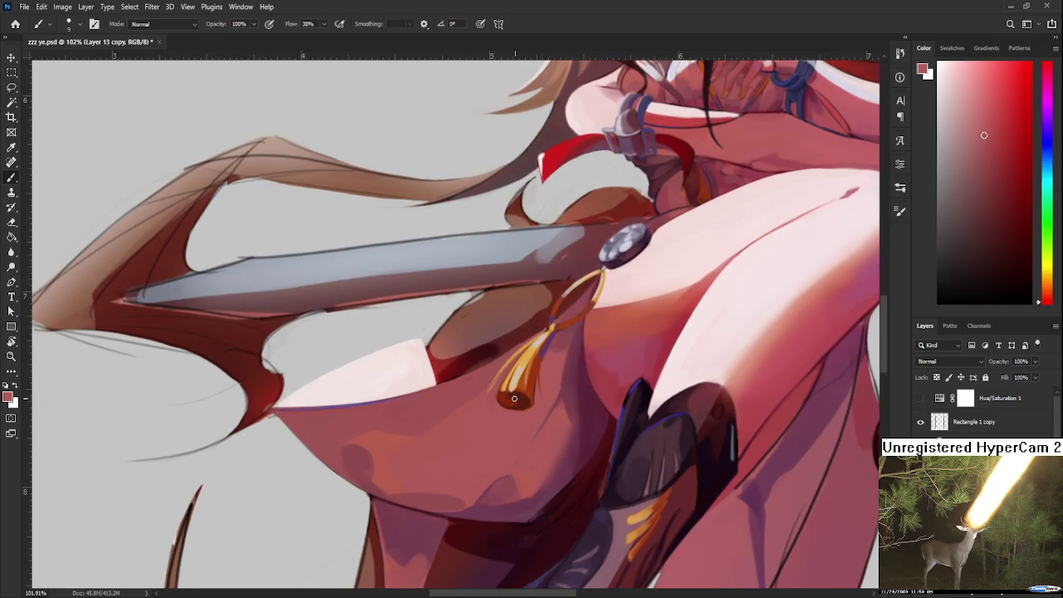
pyautogui.keyDown('alt'); pyautogui.click(506, 400); pyautogui.keyUp('alt')
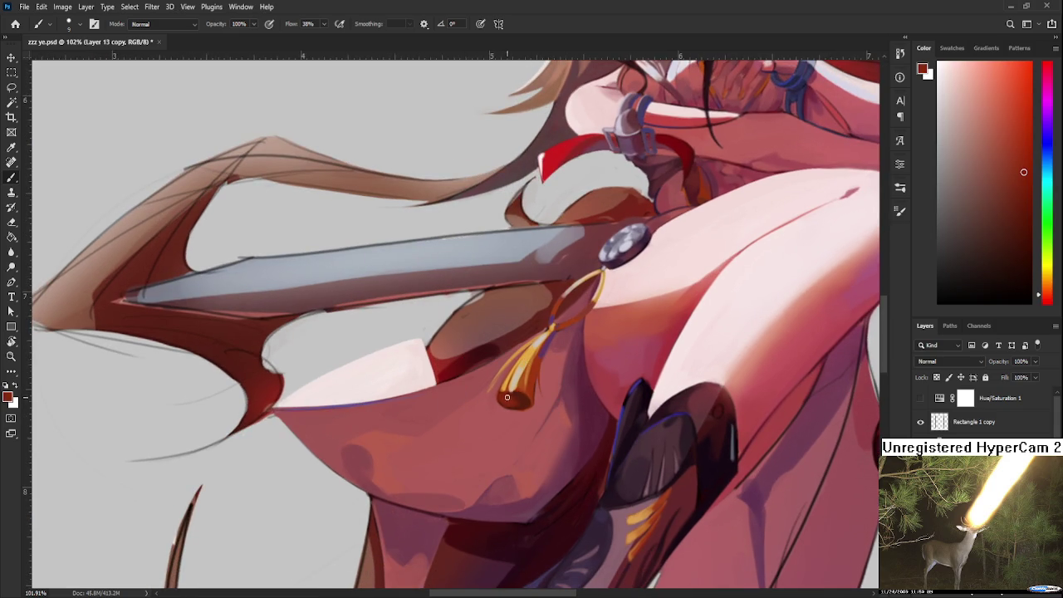
pyautogui.moveTo(595, 278)
pyautogui.mouseDown()
pyautogui.moveTo(551, 368)
pyautogui.moveTo(586, 318)
pyautogui.moveTo(631, 293)
pyautogui.mouseUp()
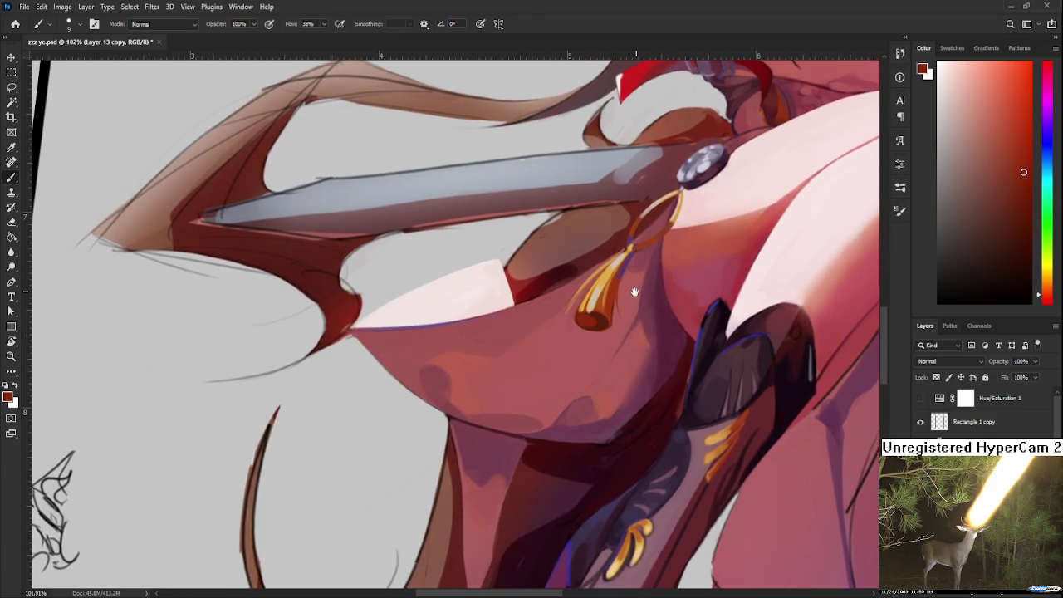
pyautogui.scroll(-3, 647, 272)
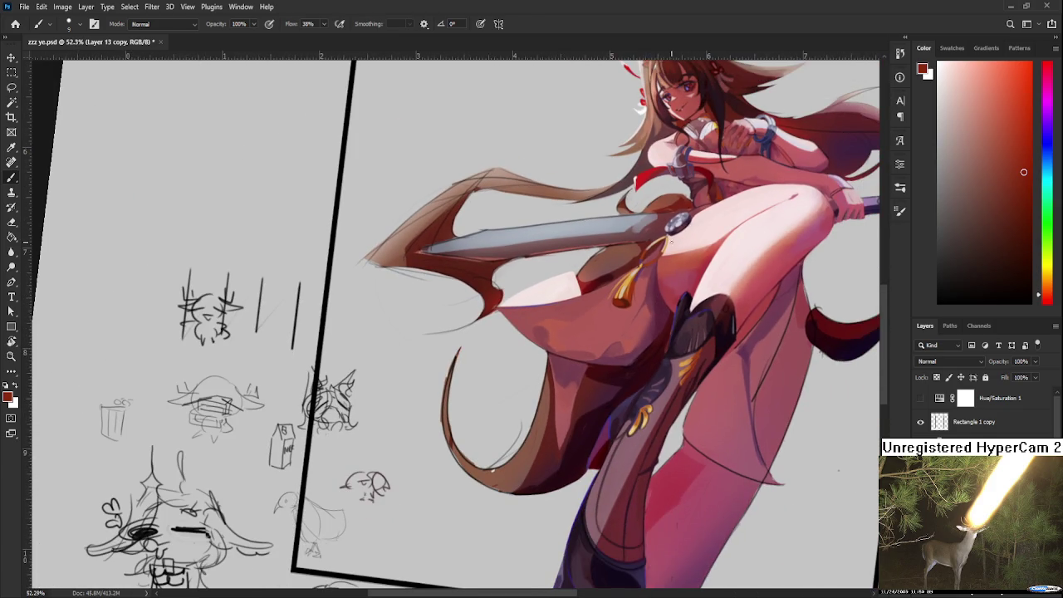
# Step: Zoom to about 288% and paint a thin dark purple line along the cord loop's inner edge
pyautogui.scroll(2, 671, 221)
pyautogui.scroll(1, 672, 221)
pyautogui.scroll(-2, 710, 192)
pyautogui.scroll(-1, 648, 274)
pyautogui.scroll(2, 582, 345)
pyautogui.scroll(3, 573, 357)
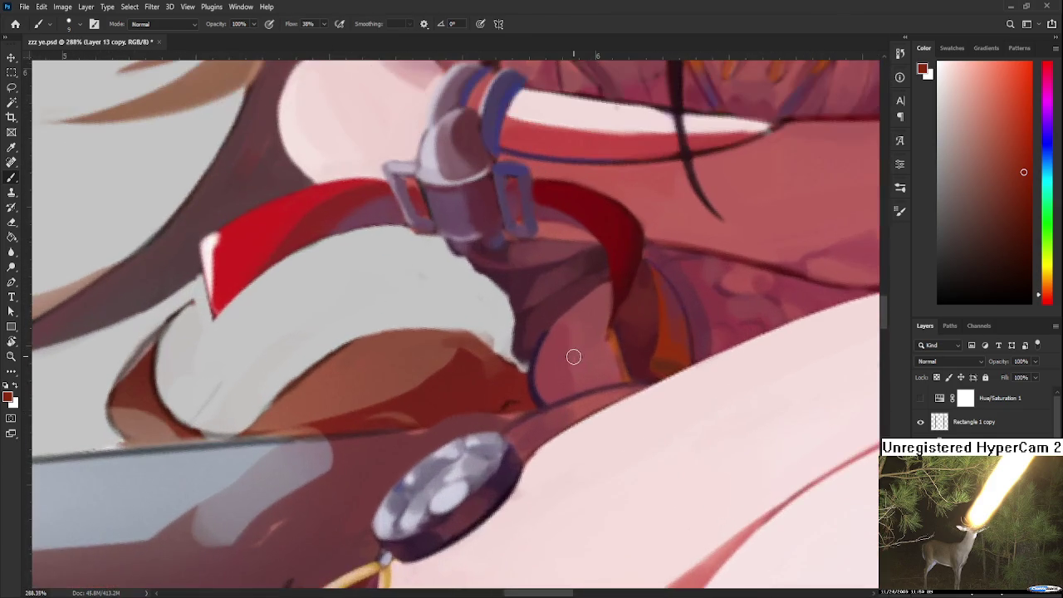
pyautogui.keyDown('alt'); pyautogui.click(535, 390); pyautogui.keyUp('alt')
pyautogui.scroll(-2, 577, 384)
pyautogui.hscroll(-2, 576, 384)
pyautogui.scroll(-2, 600, 351)
pyautogui.hscroll(-3, 600, 352)
pyautogui.moveTo(696, 357); pyautogui.dragTo(654, 374)
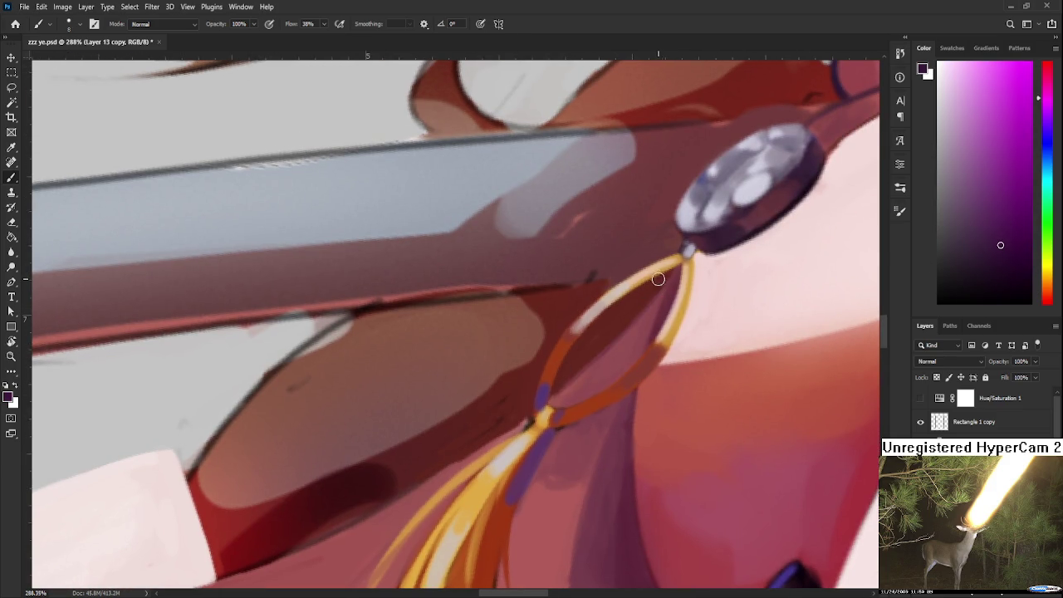
pyautogui.moveTo(677, 266); pyautogui.dragTo(573, 374)
pyautogui.hotkey('ctrl', 'z')
pyautogui.moveTo(681, 268)
pyautogui.mouseDown()
pyautogui.moveTo(553, 396)
pyautogui.moveTo(670, 276)
pyautogui.moveTo(548, 355)
pyautogui.mouseUp()
pyautogui.hotkey('ctrl', 'z')
# Step: Add thin dark rims along the brown and red shapes' edges, redoing misplaced strokes
pyautogui.moveTo(651, 284); pyautogui.dragTo(516, 371)
pyautogui.moveTo(646, 292)
pyautogui.mouseDown()
pyautogui.moveTo(543, 346)
pyautogui.moveTo(478, 508)
pyautogui.mouseUp()
pyautogui.hotkey('ctrl', 'z')
pyautogui.moveTo(519, 339)
pyautogui.mouseDown()
pyautogui.moveTo(480, 515)
pyautogui.moveTo(484, 501)
pyautogui.mouseUp()
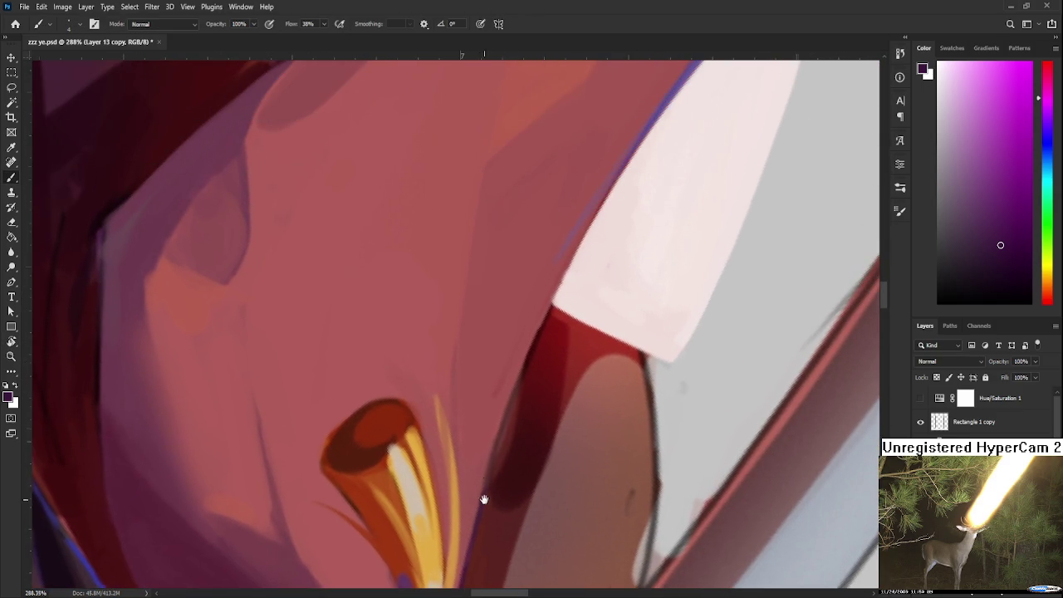
pyautogui.moveTo(545, 314); pyautogui.dragTo(474, 512)
pyautogui.hotkey('ctrl', 'z')
pyautogui.moveTo(548, 306); pyautogui.dragTo(476, 513)
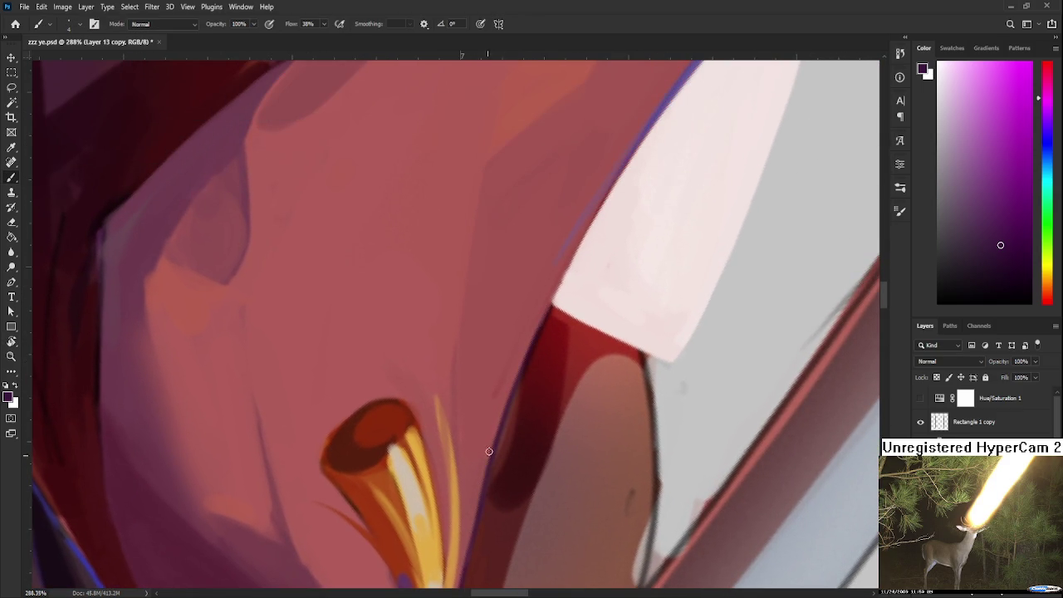
pyautogui.moveTo(557, 304); pyautogui.dragTo(479, 459)
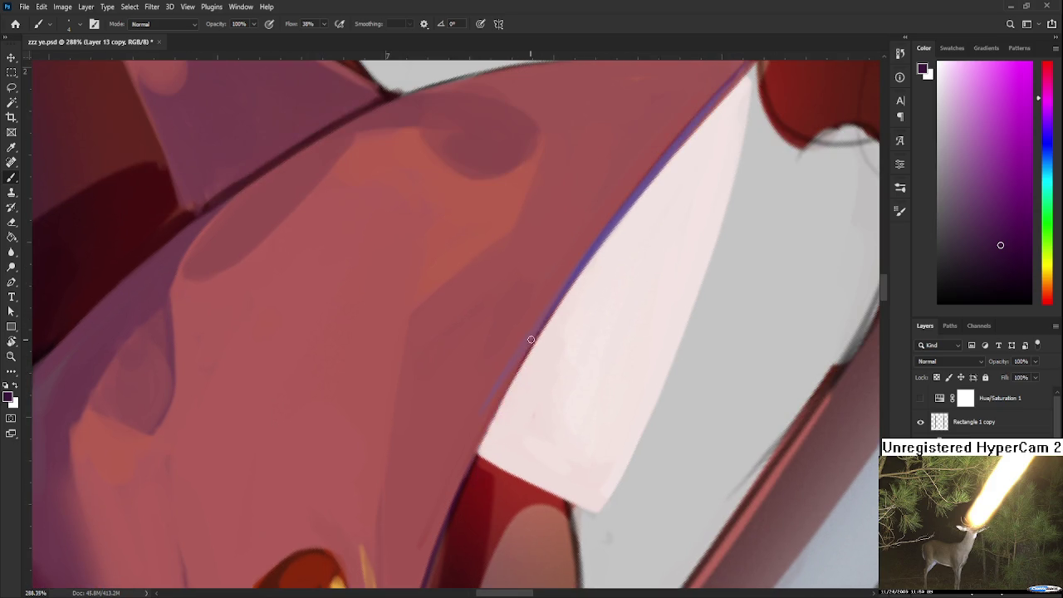